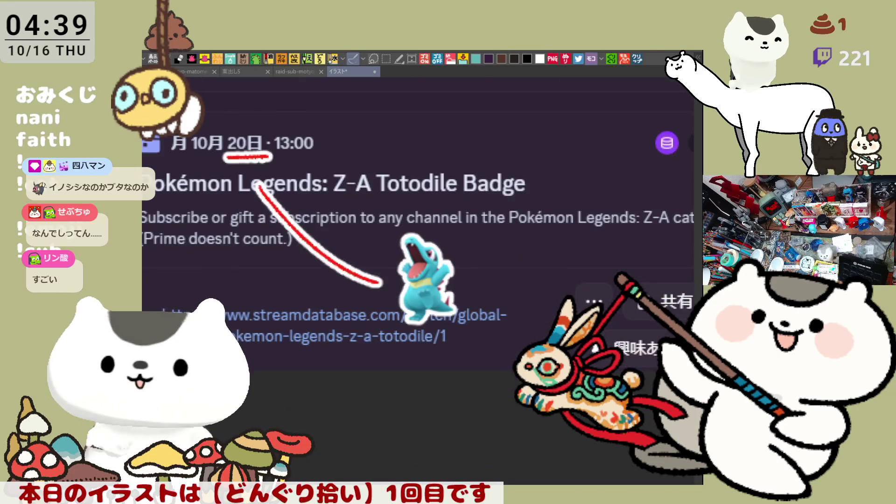
pyautogui.scroll(-1, 420, 233)
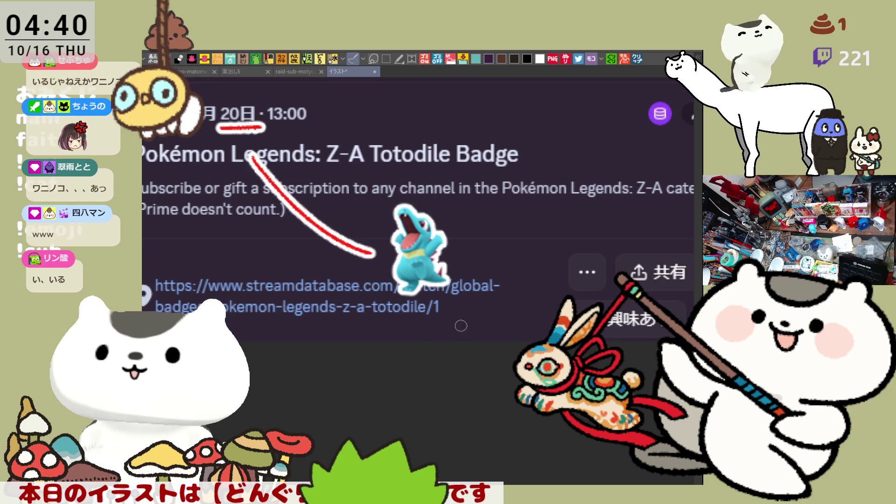
# Switch documents and paste the copied starter Pokémon chart as a new canvas
pyautogui.scroll(5, 471, 365)
pyautogui.scroll(3, 488, 372)
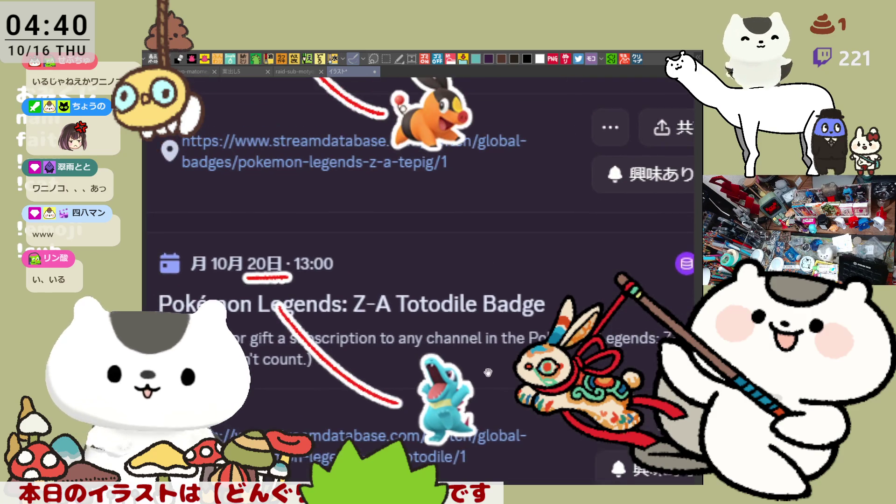
pyautogui.scroll(-7, 490, 359)
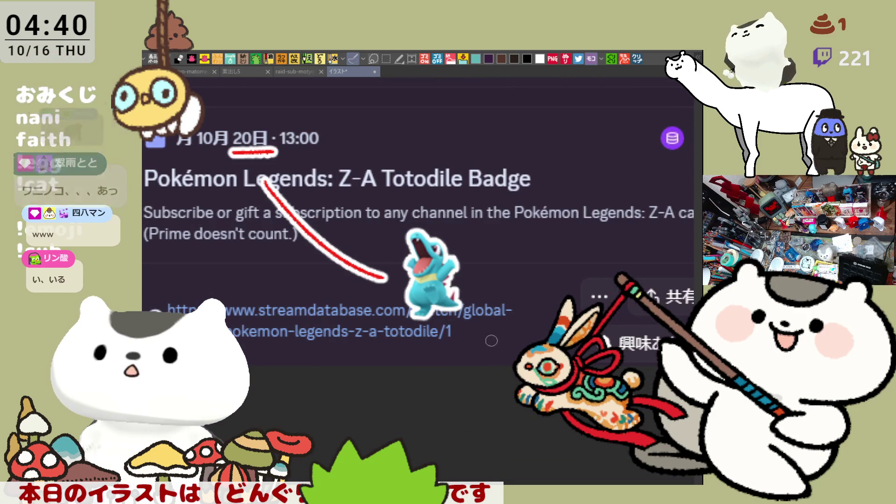
pyautogui.scroll(-3, 466, 362)
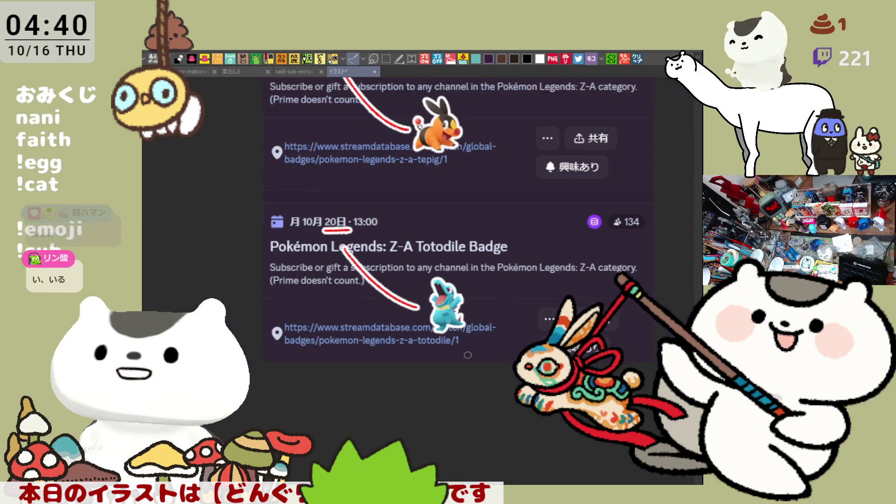
pyautogui.scroll(5, 536, 203)
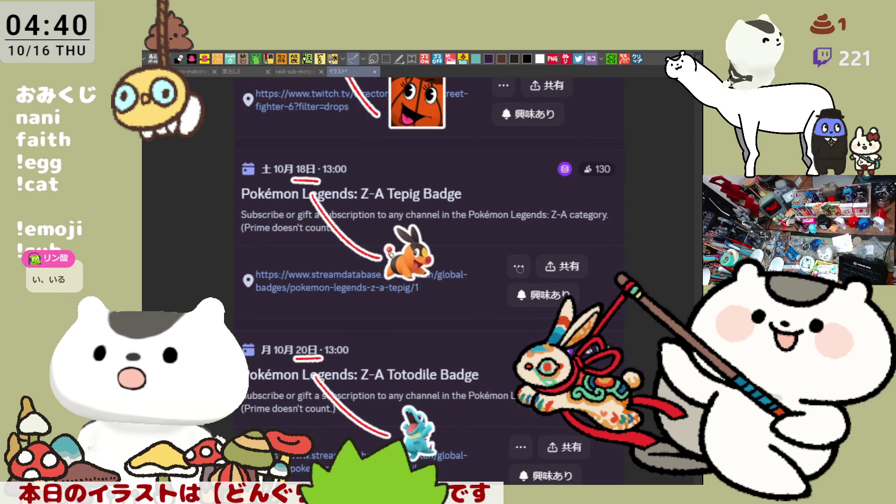
pyautogui.scroll(2, 503, 295)
pyautogui.scroll(-6, 505, 301)
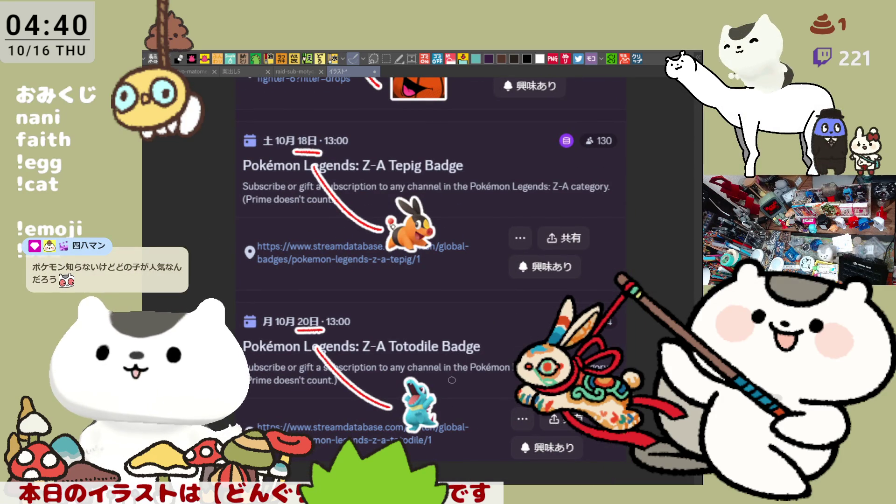
pyautogui.scroll(-3, 451, 380)
pyautogui.scroll(3, 301, 368)
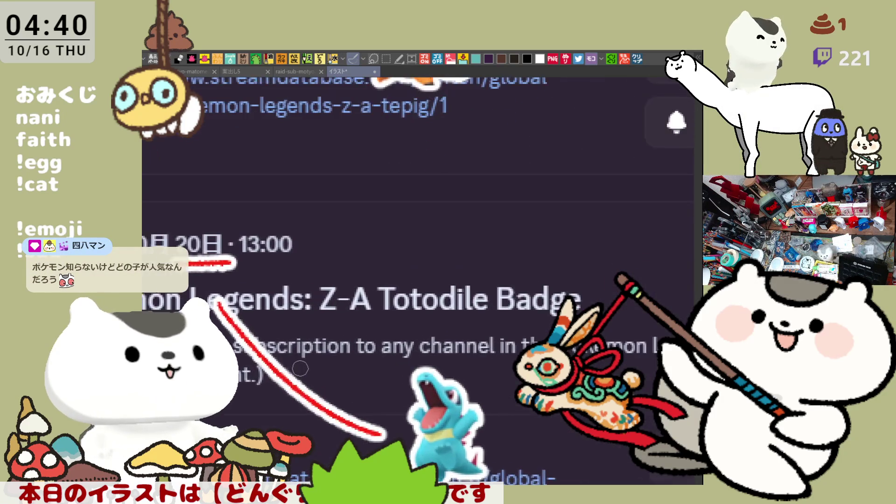
pyautogui.scroll(-3, 300, 369)
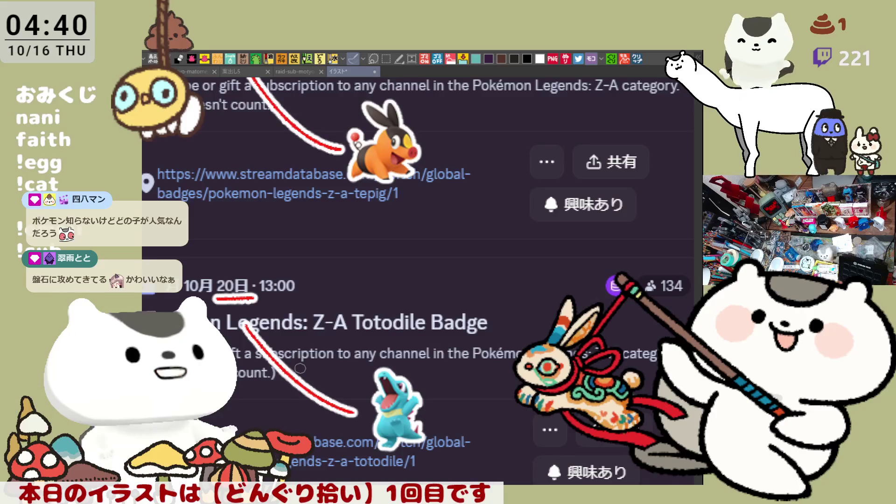
pyautogui.scroll(-1, 300, 368)
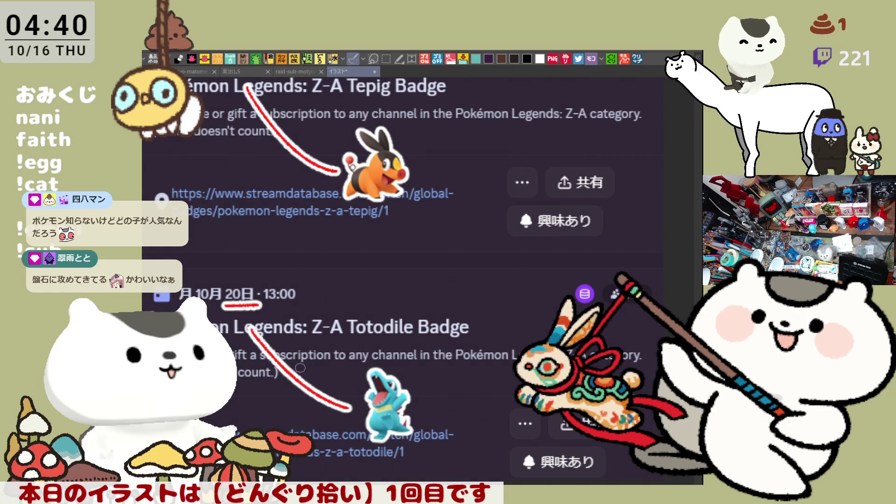
pyautogui.scroll(-5, 300, 368)
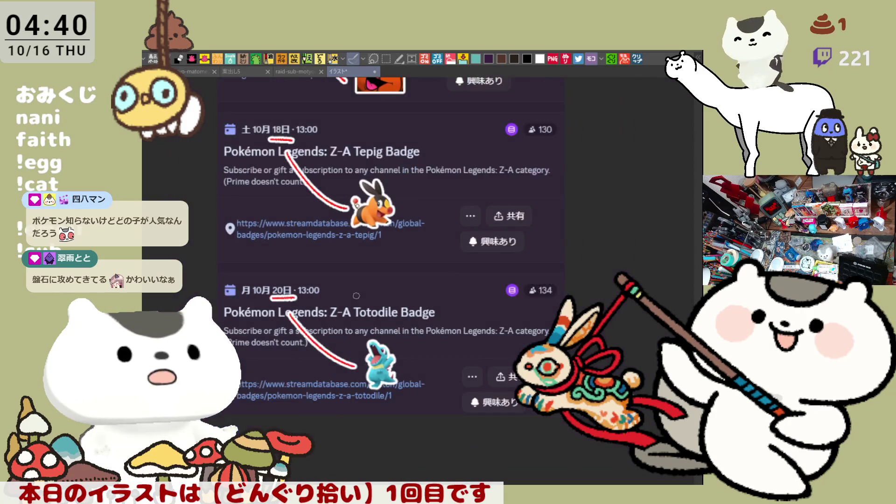
pyautogui.scroll(3, 356, 295)
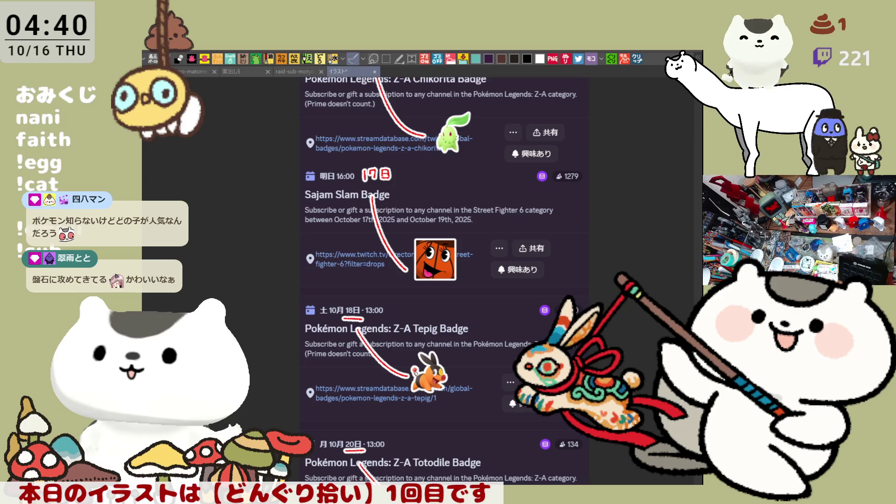
pyautogui.scroll(2, 507, 338)
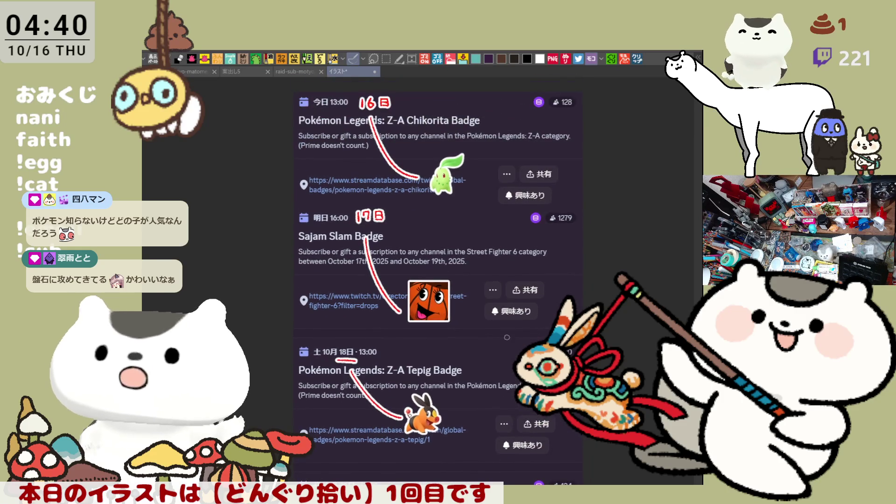
pyautogui.scroll(-4, 505, 400)
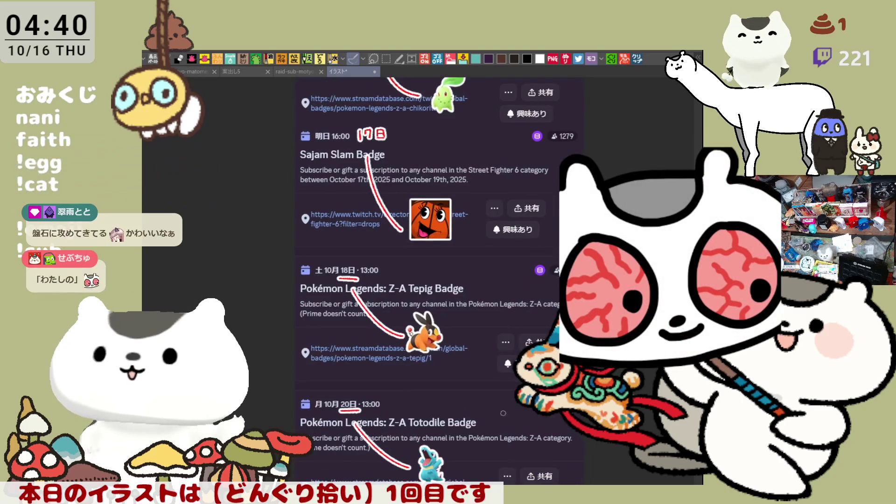
pyautogui.scroll(-4, 505, 400)
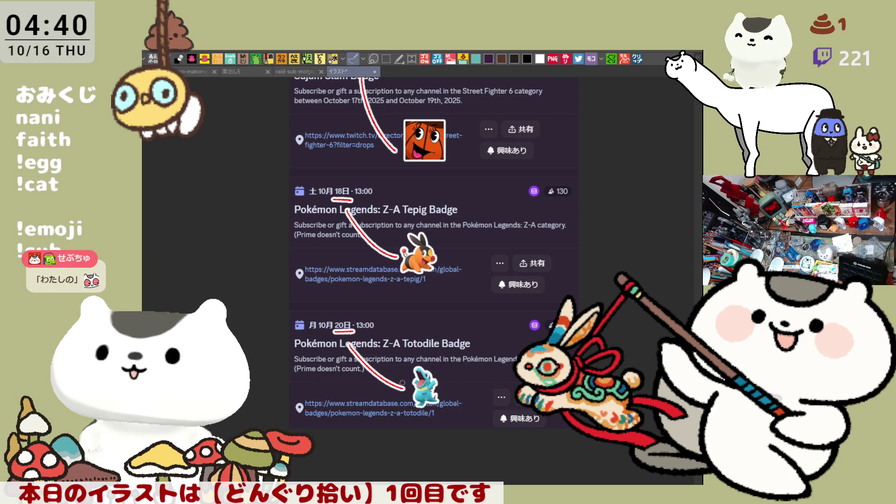
pyautogui.scroll(5, 494, 387)
pyautogui.scroll(2, 496, 389)
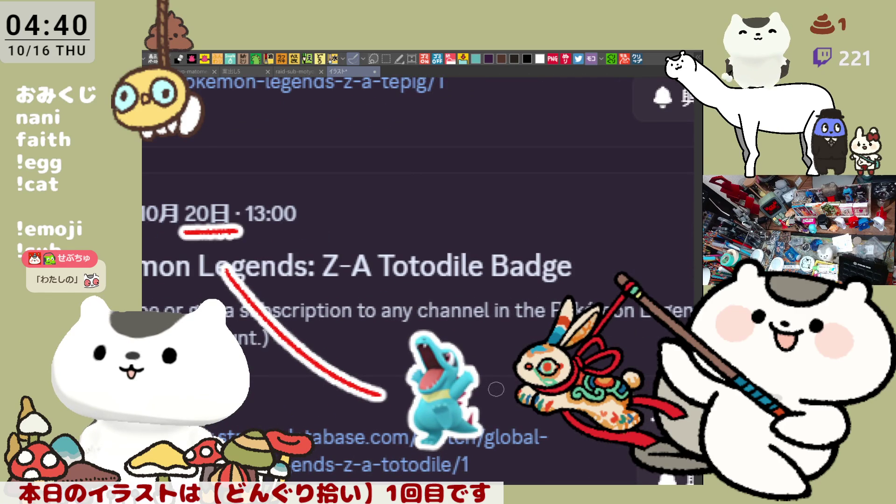
pyautogui.scroll(-5, 497, 389)
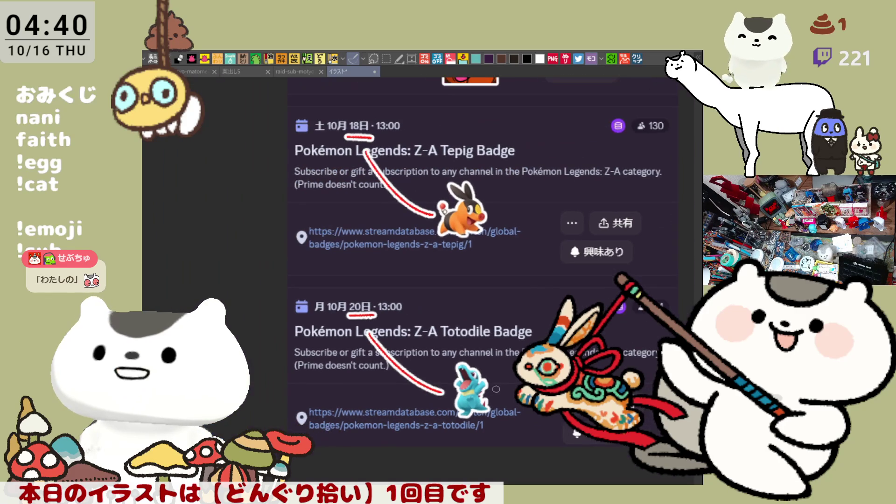
pyautogui.scroll(5, 496, 389)
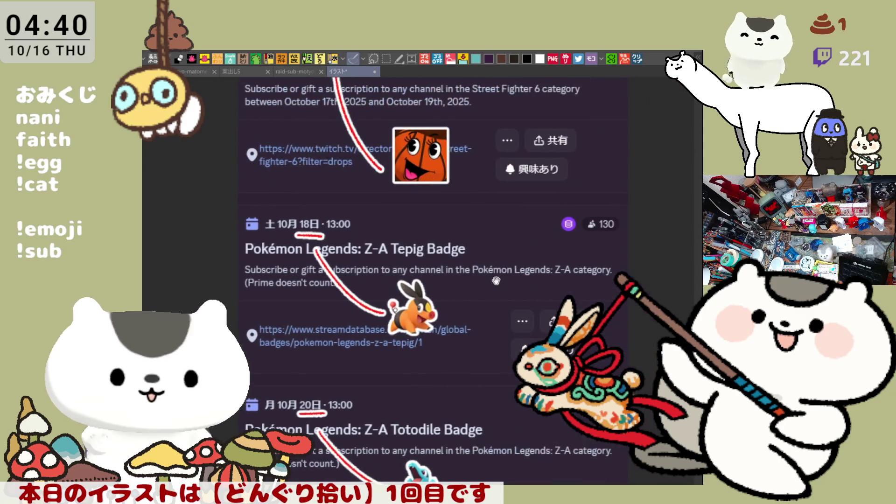
pyautogui.scroll(5, 481, 294)
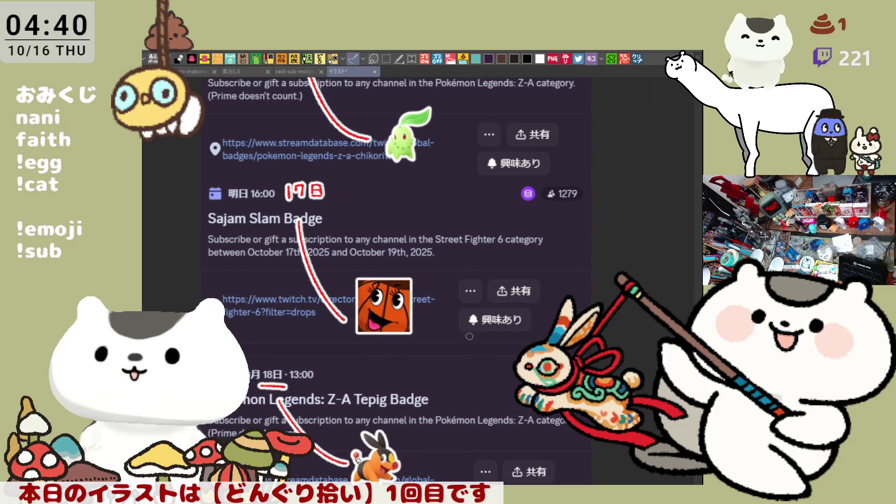
pyautogui.scroll(-5, 480, 391)
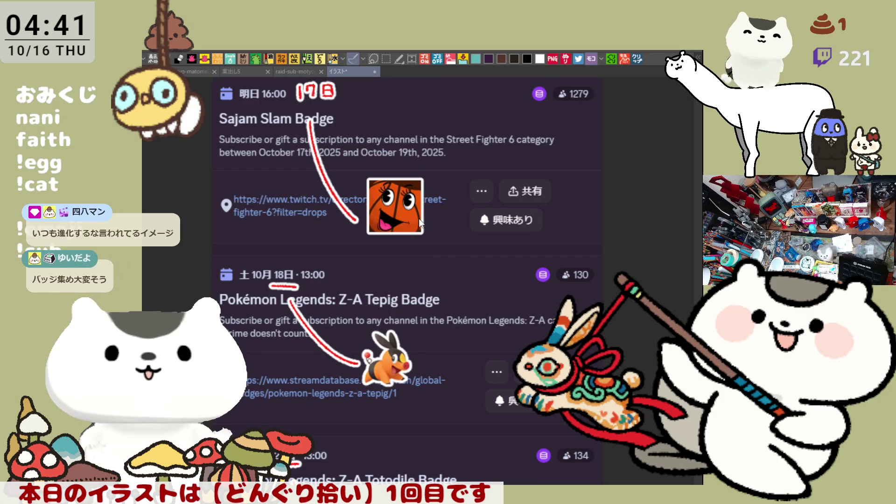
pyautogui.hotkey('ctrl', 'shift', 'Tab')
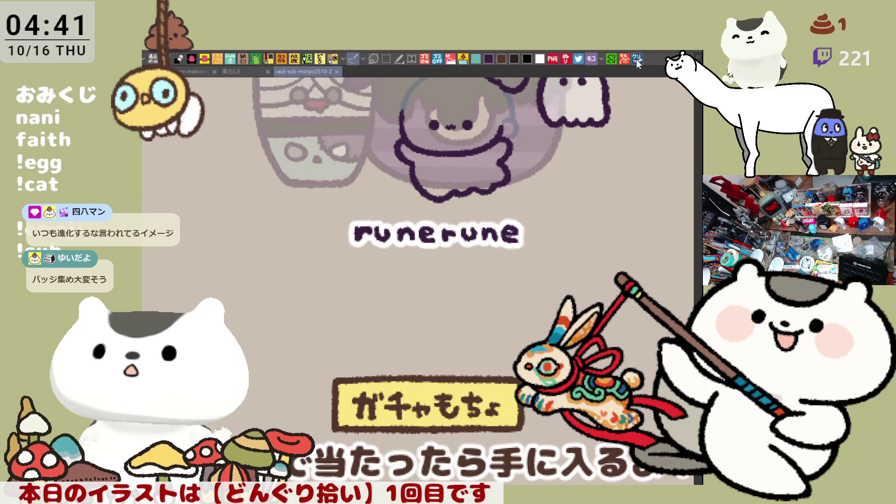
pyautogui.click(638, 60)
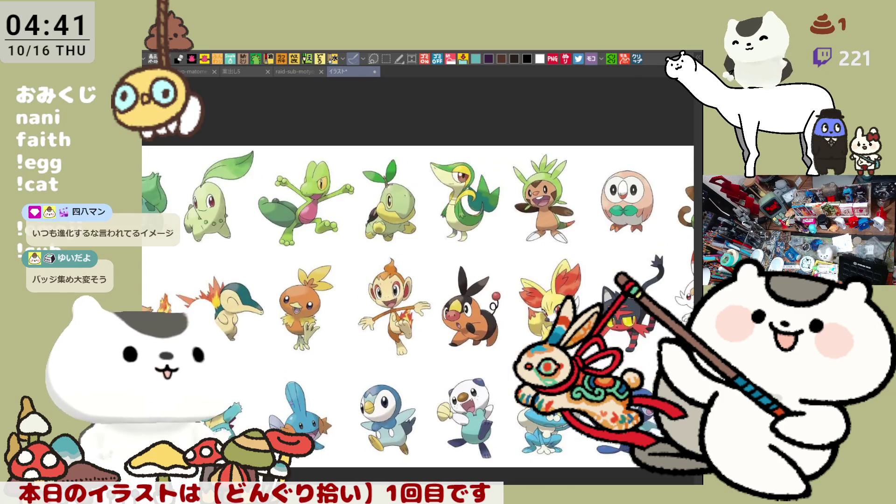
pyautogui.scroll(-2, 457, 364)
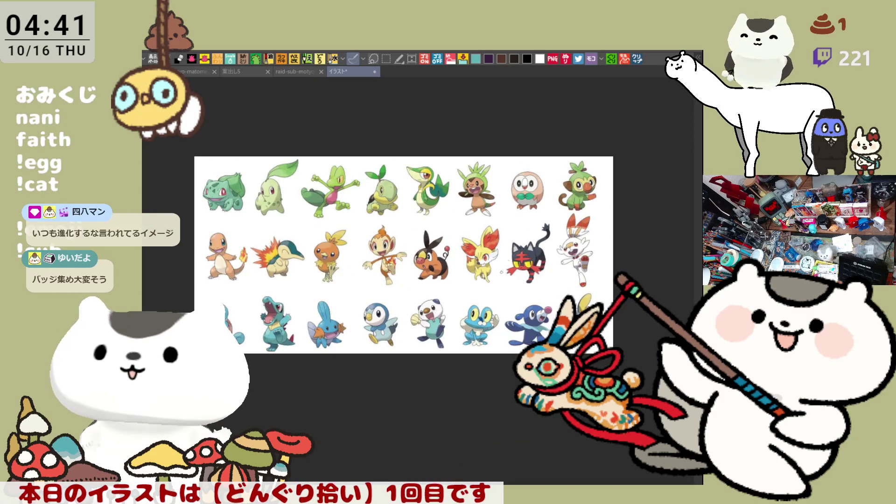
pyautogui.scroll(2, 526, 227)
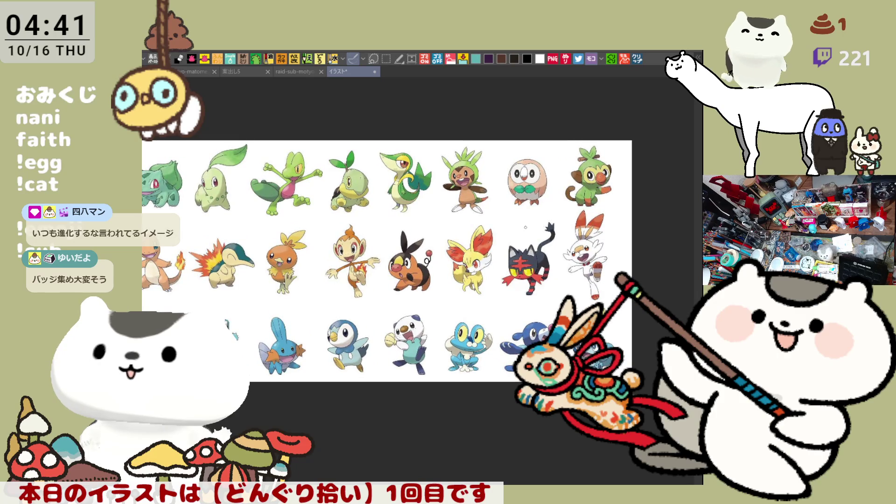
pyautogui.scroll(-2, 387, 262)
pyautogui.hscroll(-2, 388, 243)
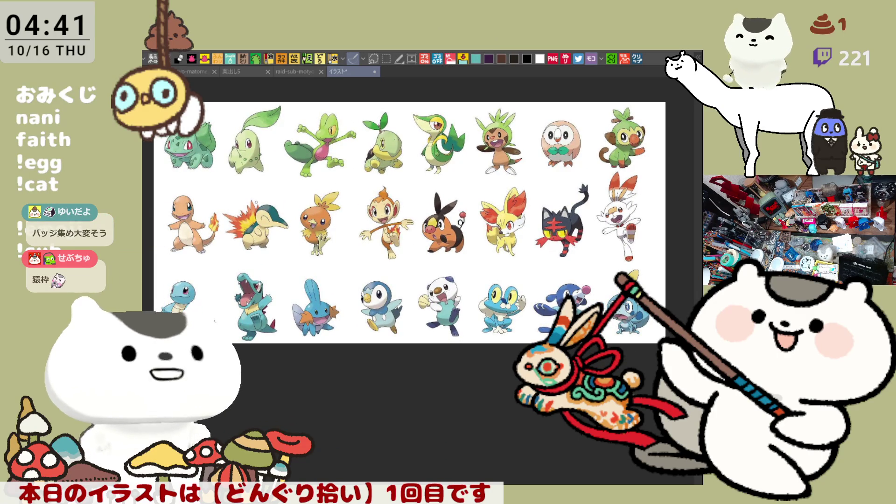
# Try red circles around Chikorita and Tepig and a red column line, undoing each
pyautogui.moveTo(248, 102)
pyautogui.mouseDown()
pyautogui.moveTo(221, 154)
pyautogui.moveTo(252, 173)
pyautogui.moveTo(243, 101)
pyautogui.moveTo(245, 171)
pyautogui.mouseUp()
pyautogui.hotkey('ctrl', 'z')
pyautogui.hotkey('ctrl', 'z')
pyautogui.hotkey('ctrl', 'z')
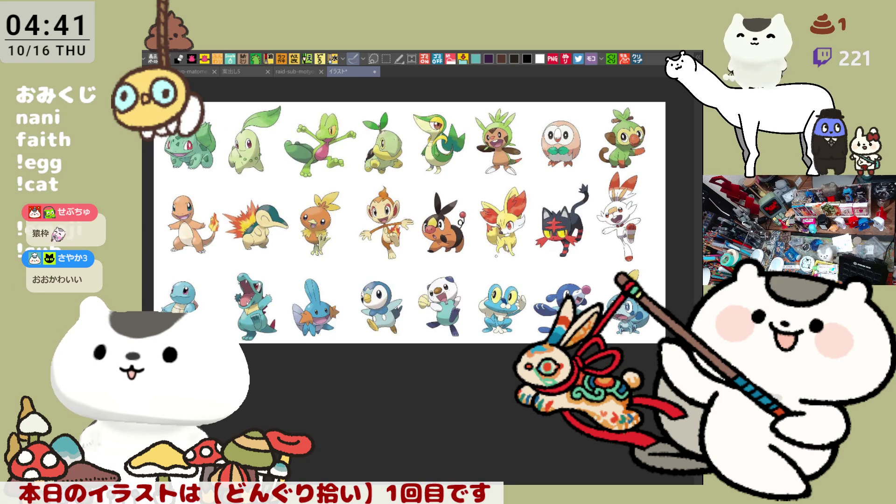
pyautogui.moveTo(441, 240)
pyautogui.mouseDown()
pyautogui.moveTo(462, 173)
pyautogui.moveTo(479, 231)
pyautogui.mouseUp()
pyautogui.hotkey('ctrl', 'z')
pyautogui.moveTo(446, 259)
pyautogui.mouseDown()
pyautogui.moveTo(460, 182)
pyautogui.moveTo(469, 261)
pyautogui.mouseUp()
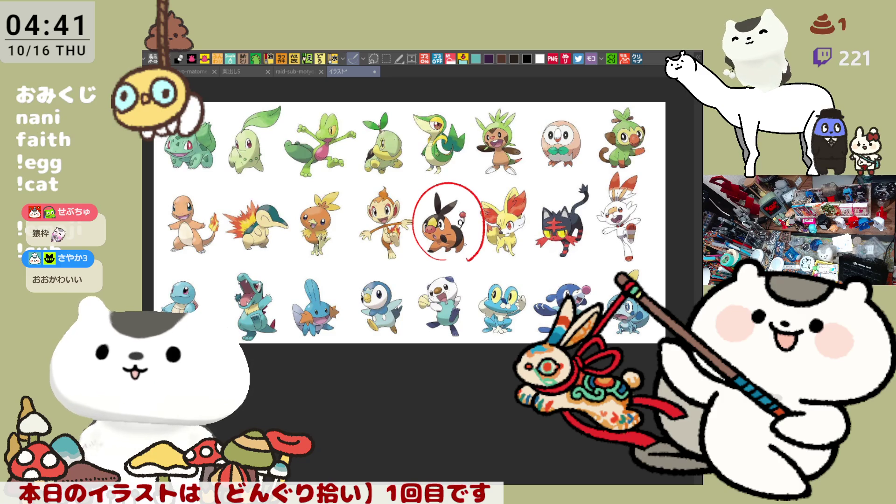
pyautogui.hotkey('ctrl', 'z')
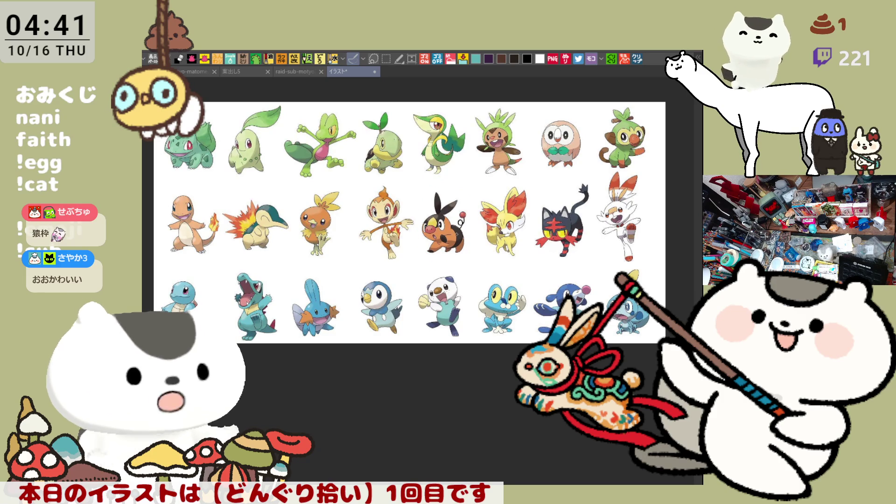
pyautogui.moveTo(232, 102); pyautogui.dragTo(226, 332)
pyautogui.hotkey('ctrl', 'z')
pyautogui.moveTo(232, 102); pyautogui.dragTo(225, 332)
pyautogui.hotkey('ctrl', 'z')
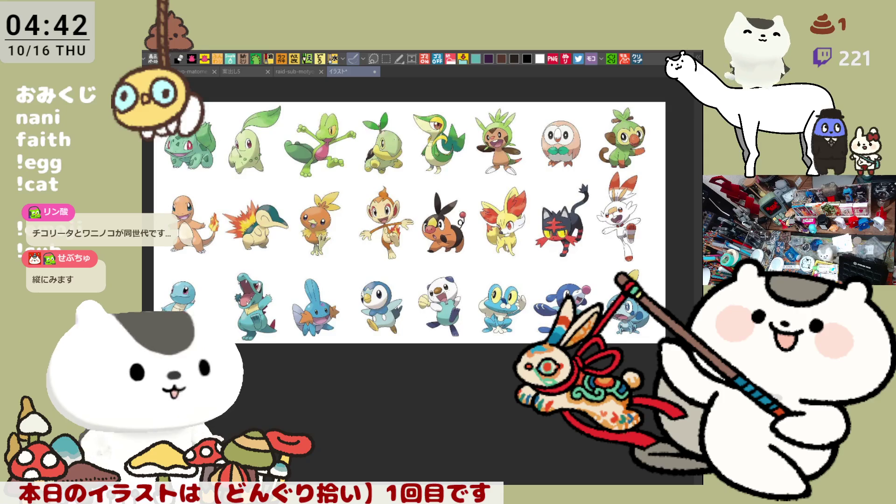
pyautogui.scroll(-1, 298, 332)
# Draw trial red circles around Chikorita, Tepig, Totodile and Cyndaquil, then undo them all
pyautogui.scroll(1, 298, 332)
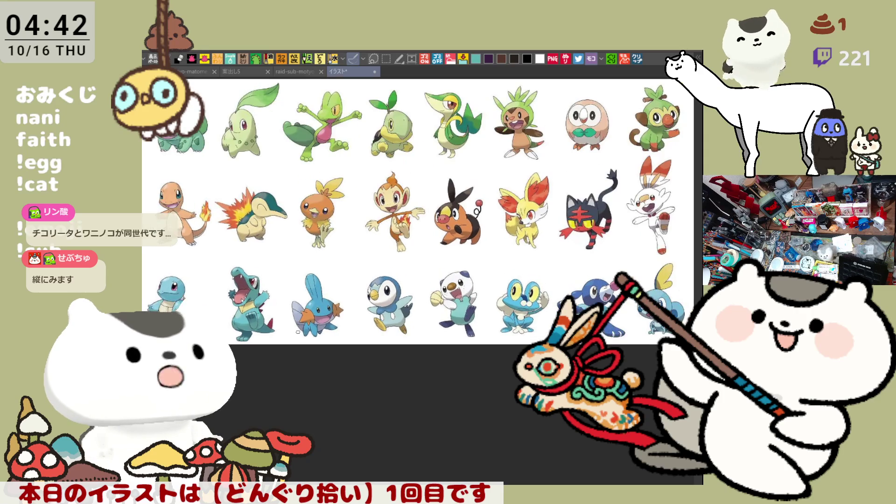
pyautogui.moveTo(240, 161)
pyautogui.mouseDown()
pyautogui.moveTo(220, 86)
pyautogui.moveTo(257, 161)
pyautogui.mouseUp()
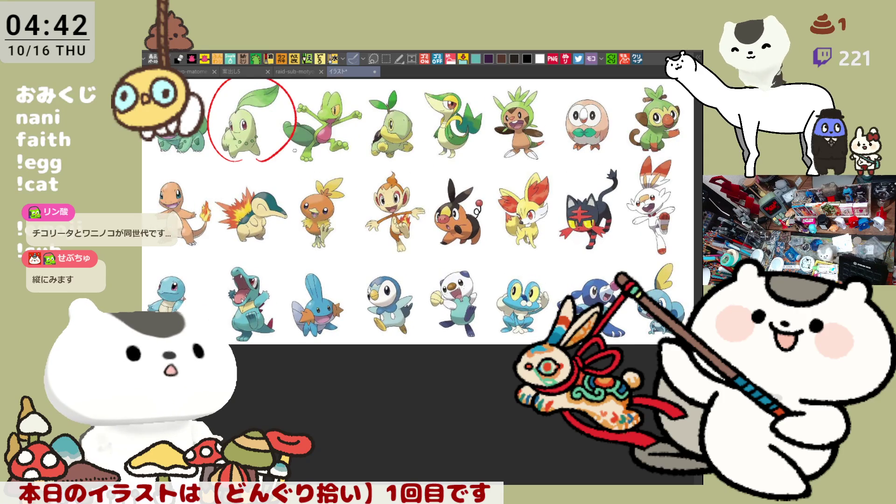
pyautogui.moveTo(448, 254)
pyautogui.mouseDown()
pyautogui.moveTo(443, 167)
pyautogui.moveTo(460, 255)
pyautogui.mouseUp()
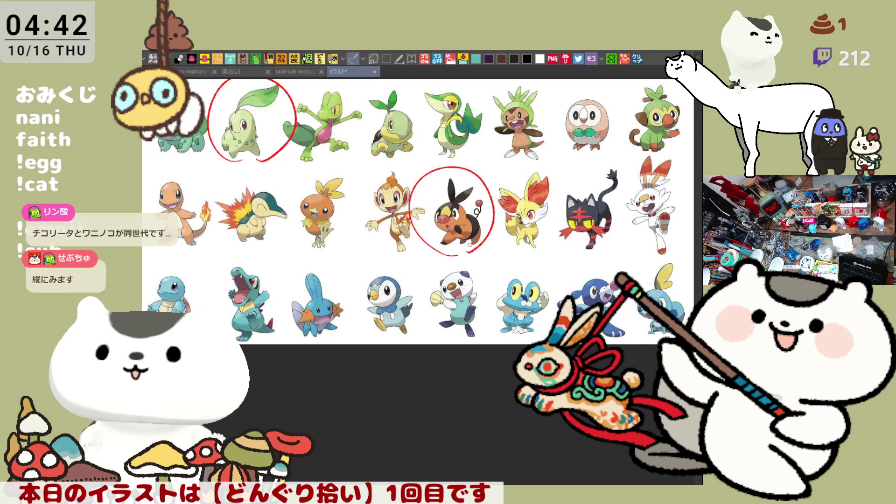
pyautogui.moveTo(218, 285); pyautogui.dragTo(287, 327)
pyautogui.hotkey('ctrl', 'z')
pyautogui.moveTo(214, 324)
pyautogui.mouseDown()
pyautogui.moveTo(257, 238)
pyautogui.moveTo(265, 355)
pyautogui.mouseUp()
pyautogui.moveTo(264, 237)
pyautogui.mouseDown()
pyautogui.moveTo(280, 170)
pyautogui.moveTo(261, 151)
pyautogui.moveTo(293, 242)
pyautogui.mouseUp()
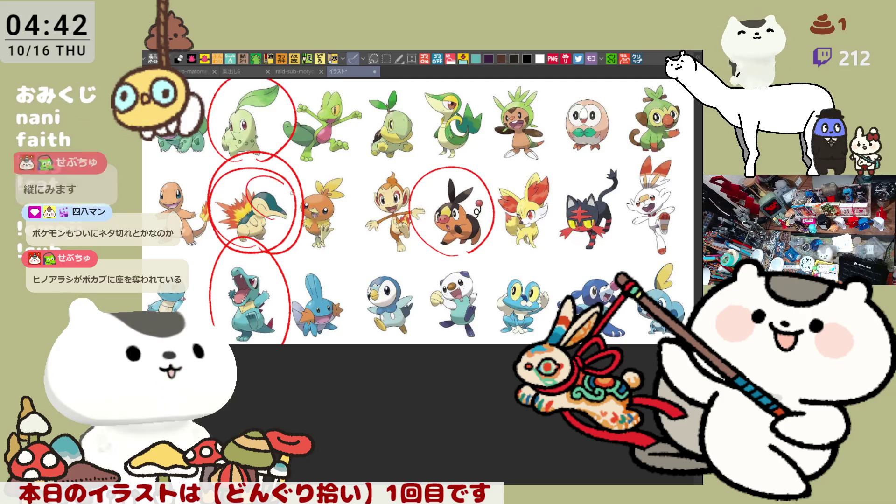
pyautogui.hotkey('ctrl', 'z')
pyautogui.hotkey('ctrl', 'z')
pyautogui.hotkey('ctrl', 'z')
pyautogui.hotkey('ctrl', 'z')
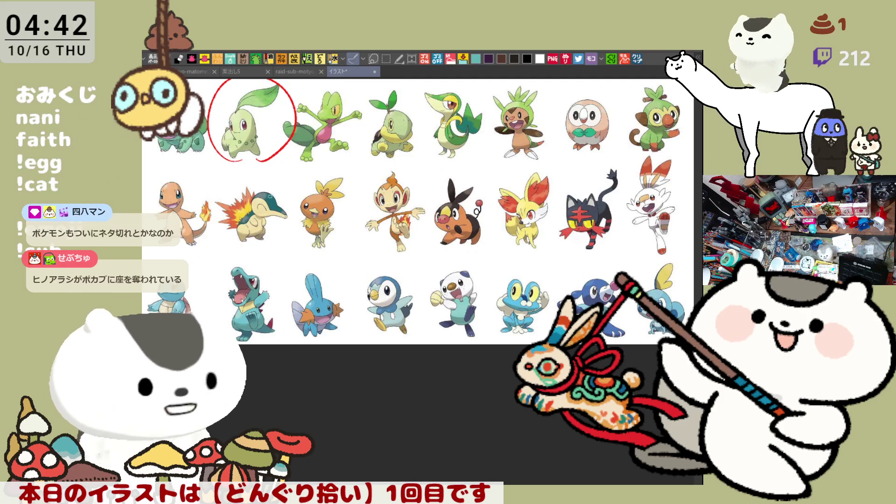
pyautogui.moveTo(219, 234)
pyautogui.mouseDown()
pyautogui.moveTo(266, 194)
pyautogui.moveTo(217, 239)
pyautogui.moveTo(242, 176)
pyautogui.moveTo(225, 232)
pyautogui.moveTo(253, 188)
pyautogui.moveTo(226, 239)
pyautogui.moveTo(215, 235)
pyautogui.moveTo(213, 207)
pyautogui.moveTo(252, 184)
pyautogui.moveTo(220, 236)
pyautogui.moveTo(248, 203)
pyautogui.moveTo(287, 214)
pyautogui.moveTo(231, 244)
pyautogui.mouseUp()
pyautogui.hotkey('ctrl', 'z')
pyautogui.hotkey('ctrl', 'z')
pyautogui.hotkey('ctrl', 'z')
pyautogui.hotkey('ctrl', 'z')
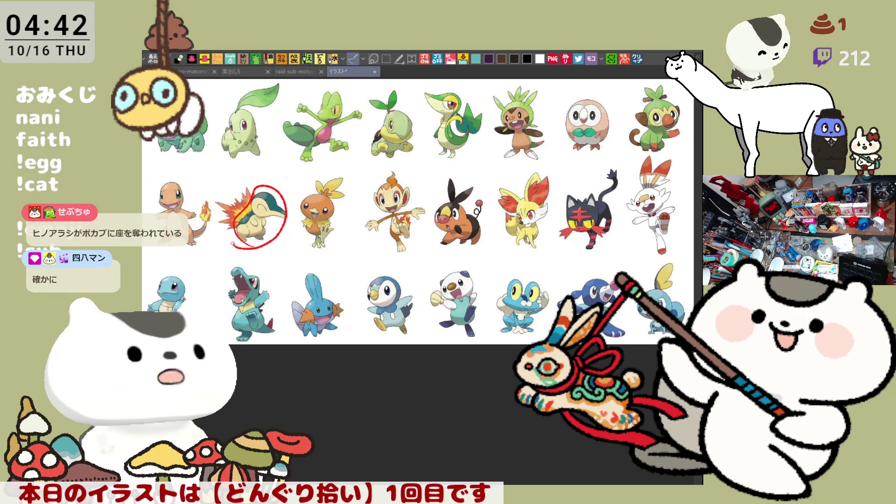
pyautogui.hotkey('ctrl', 'z')
pyautogui.moveTo(147, 251)
pyautogui.mouseDown()
pyautogui.moveTo(626, 247)
pyautogui.moveTo(151, 250)
pyautogui.mouseUp()
pyautogui.hotkey('ctrl', 'z')
# Reposition the sheet and try red loops on Cyndaquil, Chespin and Fennekin, undoing them
pyautogui.moveTo(574, 277); pyautogui.dragTo(564, 272)
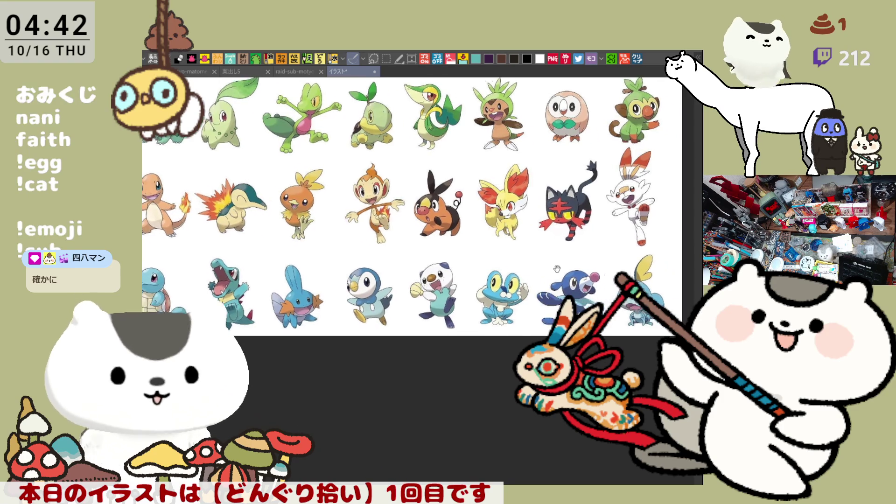
pyautogui.scroll(1, 565, 271)
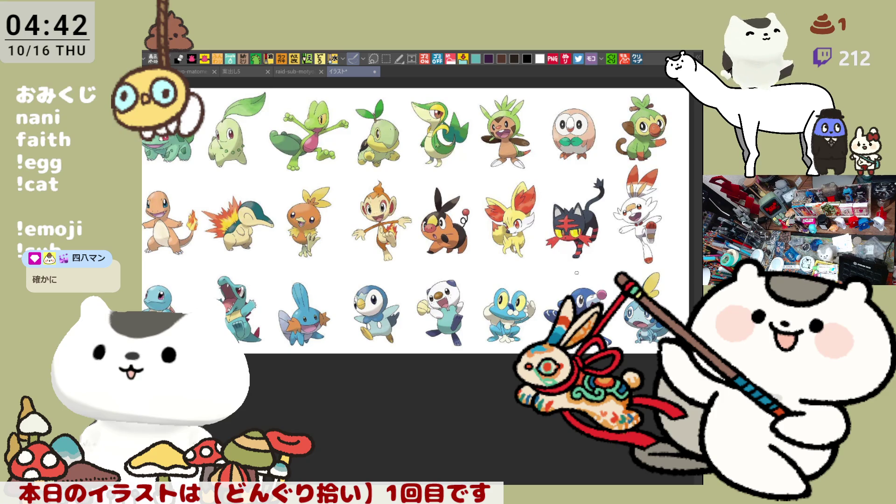
pyautogui.moveTo(580, 281); pyautogui.dragTo(567, 272)
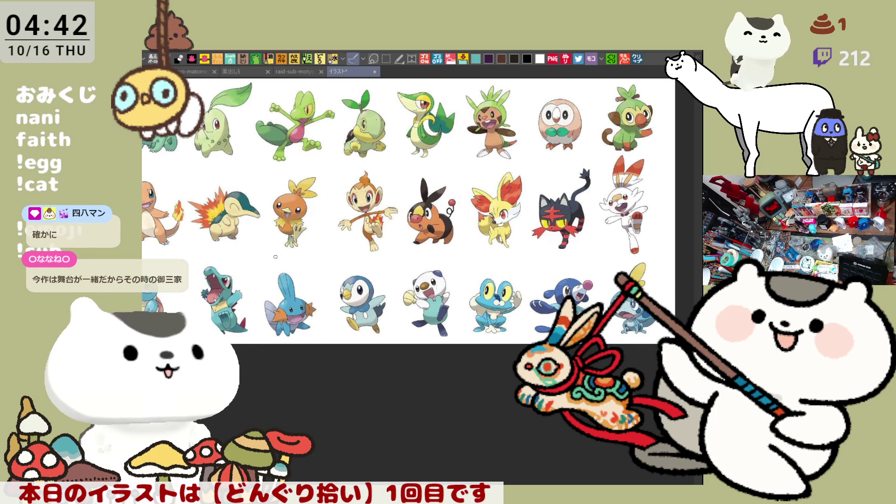
pyautogui.moveTo(212, 252)
pyautogui.mouseDown()
pyautogui.moveTo(185, 170)
pyautogui.moveTo(266, 206)
pyautogui.moveTo(206, 252)
pyautogui.moveTo(192, 251)
pyautogui.moveTo(235, 182)
pyautogui.moveTo(254, 257)
pyautogui.moveTo(187, 180)
pyautogui.moveTo(228, 257)
pyautogui.mouseUp()
pyautogui.hotkey('ctrl', 'z')
pyautogui.moveTo(207, 162)
pyautogui.mouseDown()
pyautogui.moveTo(280, 126)
pyautogui.moveTo(495, 219)
pyautogui.moveTo(287, 276)
pyautogui.moveTo(192, 257)
pyautogui.moveTo(399, 233)
pyautogui.moveTo(321, 168)
pyautogui.moveTo(172, 155)
pyautogui.mouseUp()
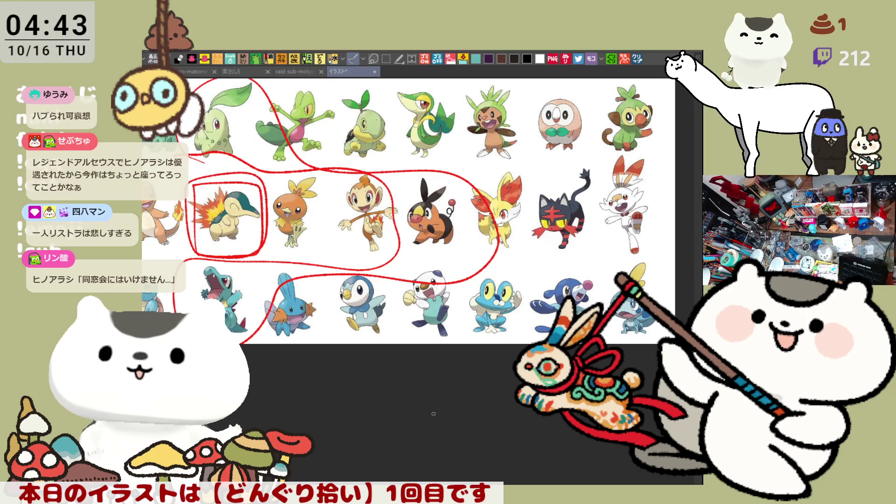
pyautogui.hotkey('ctrl', 'z')
pyautogui.hotkey('ctrl', 'z')
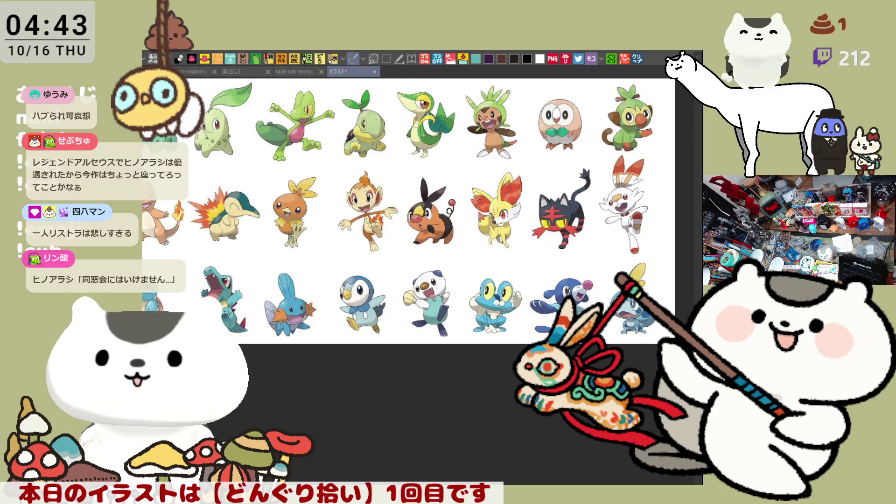
pyautogui.moveTo(463, 93)
pyautogui.mouseDown()
pyautogui.moveTo(533, 304)
pyautogui.moveTo(528, 343)
pyautogui.mouseUp()
pyautogui.moveTo(458, 343); pyautogui.dragTo(457, 322)
pyautogui.moveTo(492, 258)
pyautogui.mouseDown()
pyautogui.moveTo(467, 248)
pyautogui.moveTo(513, 250)
pyautogui.moveTo(528, 233)
pyautogui.moveTo(517, 243)
pyautogui.moveTo(460, 207)
pyautogui.moveTo(535, 238)
pyautogui.mouseUp()
pyautogui.hotkey('ctrl', 'z')
pyautogui.hotkey('ctrl', 'z')
pyautogui.hotkey('ctrl', 'z')
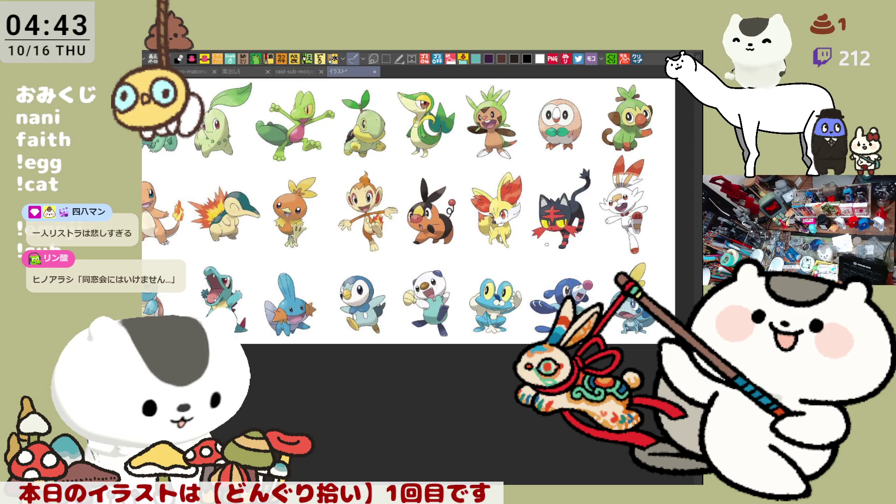
pyautogui.moveTo(545, 243); pyautogui.dragTo(569, 245)
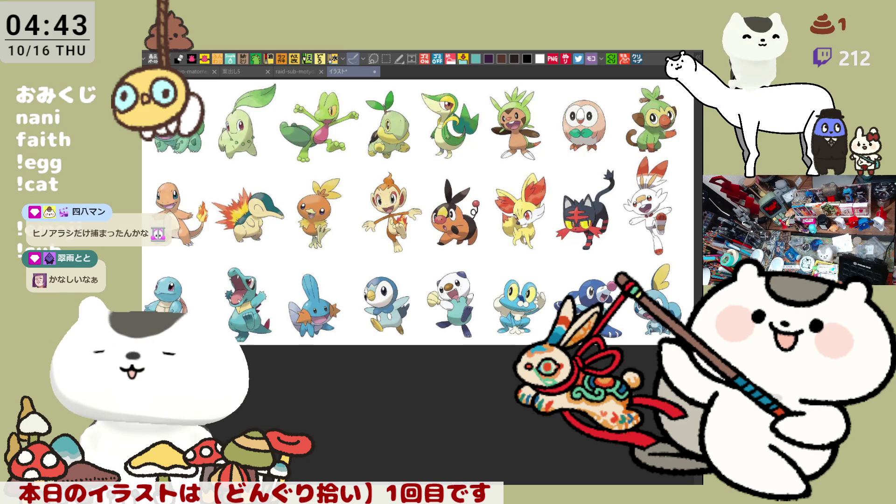
# Circle Charmander, Cyndaquil, Torchic, Piplup, Oshawott and Fennekin in red
pyautogui.moveTo(177, 255)
pyautogui.mouseDown()
pyautogui.moveTo(201, 219)
pyautogui.moveTo(189, 246)
pyautogui.mouseUp()
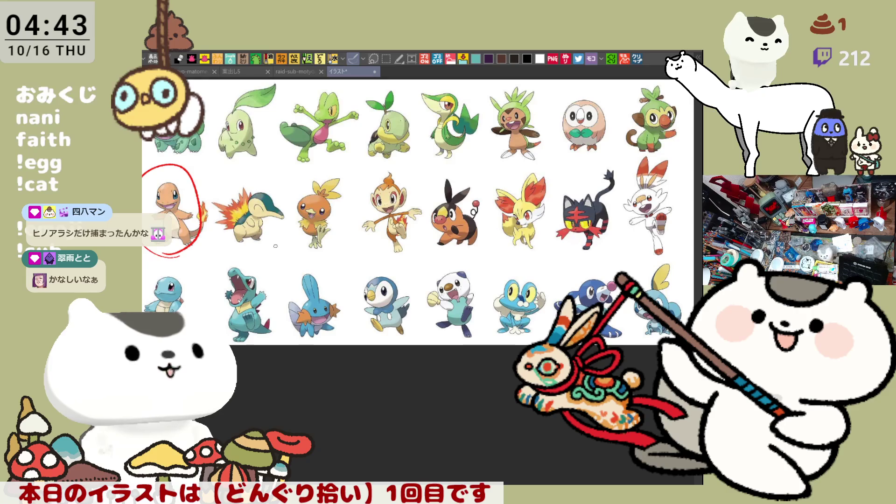
pyautogui.moveTo(249, 254)
pyautogui.mouseDown()
pyautogui.moveTo(217, 244)
pyautogui.moveTo(279, 215)
pyautogui.moveTo(246, 251)
pyautogui.mouseUp()
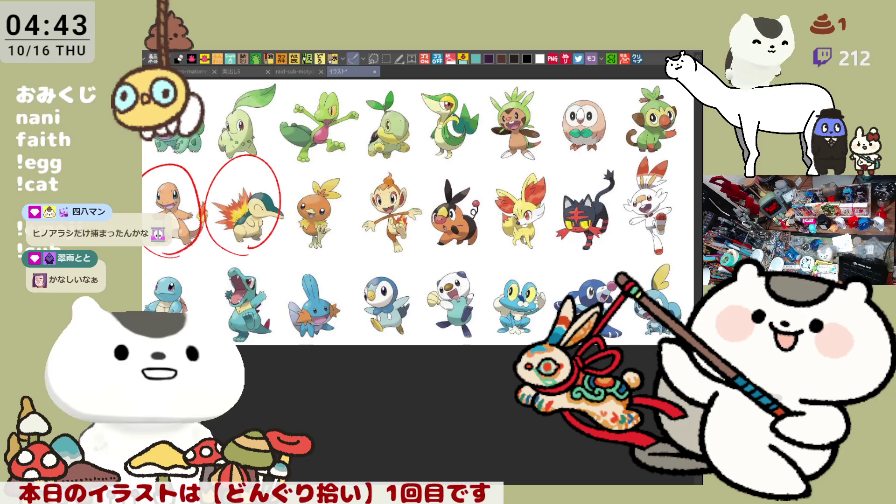
pyautogui.moveTo(309, 254)
pyautogui.mouseDown()
pyautogui.moveTo(356, 228)
pyautogui.moveTo(327, 263)
pyautogui.mouseUp()
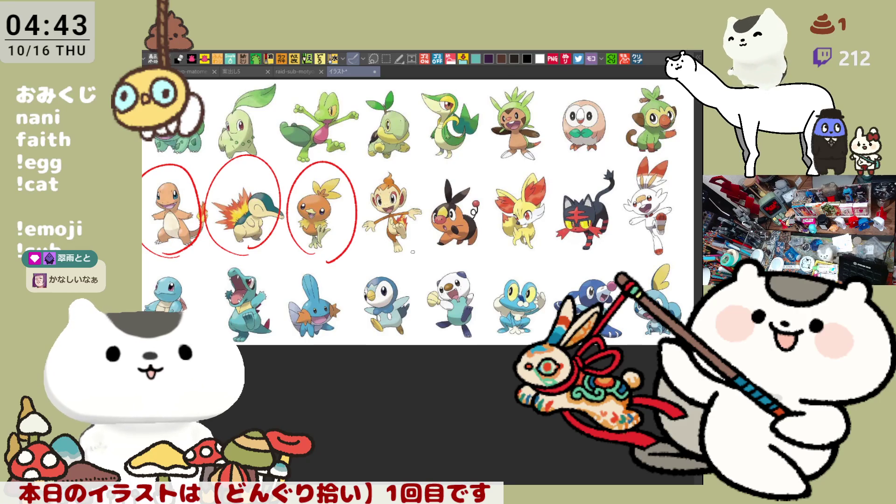
pyautogui.moveTo(362, 344)
pyautogui.mouseDown()
pyautogui.moveTo(369, 262)
pyautogui.moveTo(389, 344)
pyautogui.moveTo(353, 332)
pyautogui.mouseUp()
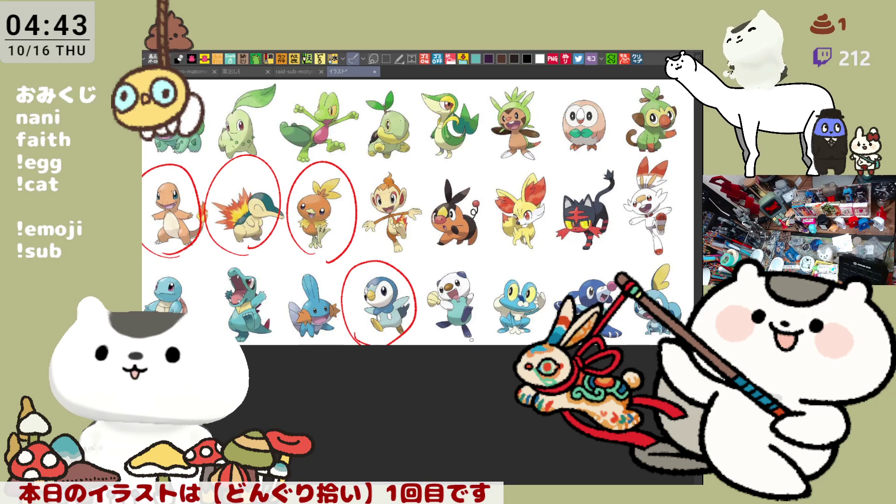
pyautogui.moveTo(449, 341)
pyautogui.mouseDown()
pyautogui.moveTo(430, 271)
pyautogui.moveTo(484, 322)
pyautogui.moveTo(460, 344)
pyautogui.moveTo(448, 342)
pyautogui.mouseUp()
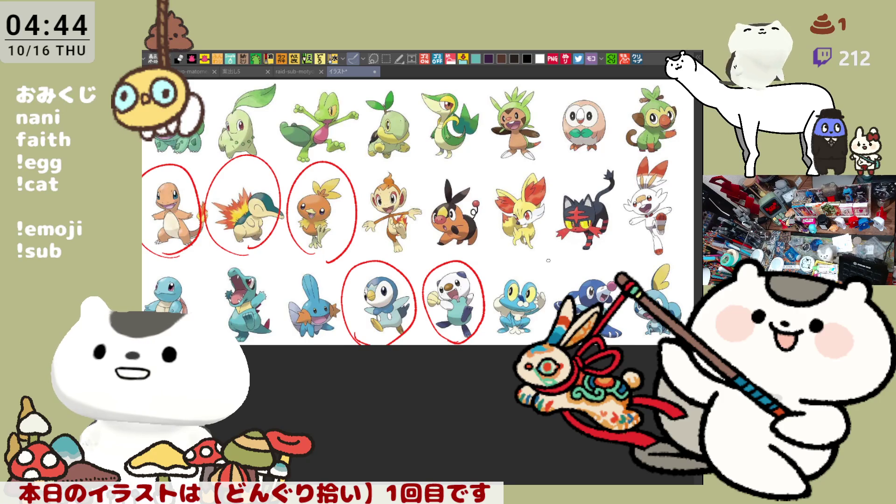
pyautogui.moveTo(519, 250)
pyautogui.mouseDown()
pyautogui.moveTo(484, 209)
pyautogui.moveTo(553, 187)
pyautogui.moveTo(505, 252)
pyautogui.moveTo(496, 243)
pyautogui.mouseUp()
pyautogui.moveTo(565, 248); pyautogui.dragTo(531, 241)
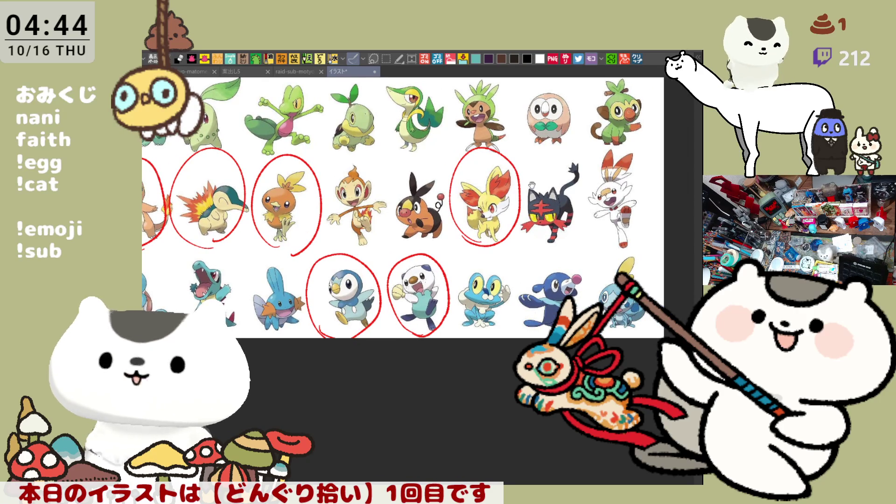
# Circle Litten, Rowlet and Grookey in red on the right side of the sheet
pyautogui.moveTo(542, 189); pyautogui.dragTo(563, 193)
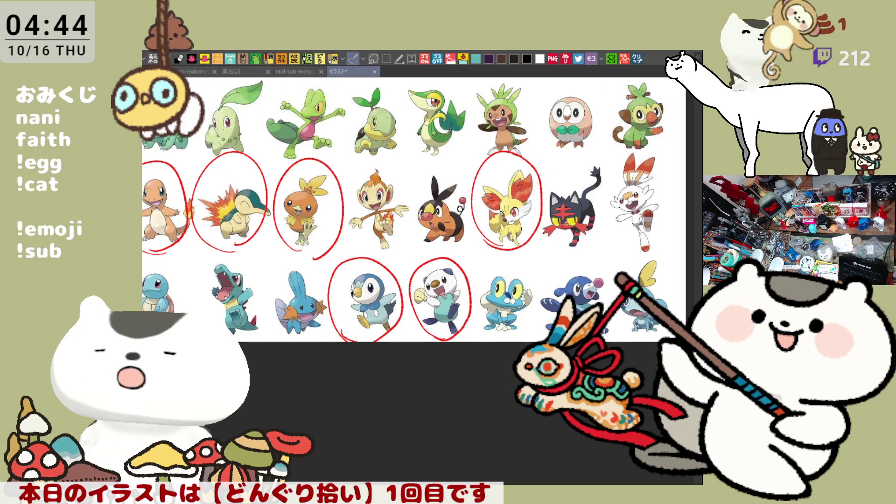
pyautogui.scroll(-1, 542, 216)
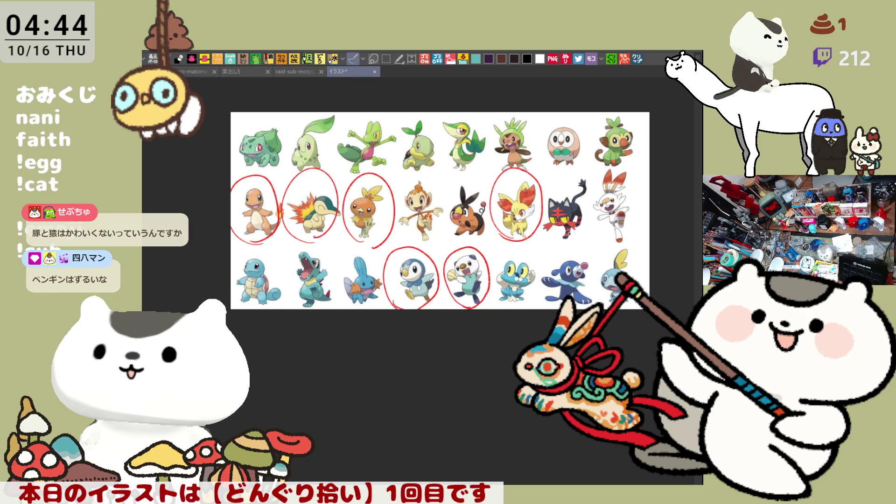
pyautogui.moveTo(558, 239)
pyautogui.mouseDown()
pyautogui.moveTo(568, 173)
pyautogui.moveTo(571, 242)
pyautogui.moveTo(560, 236)
pyautogui.mouseUp()
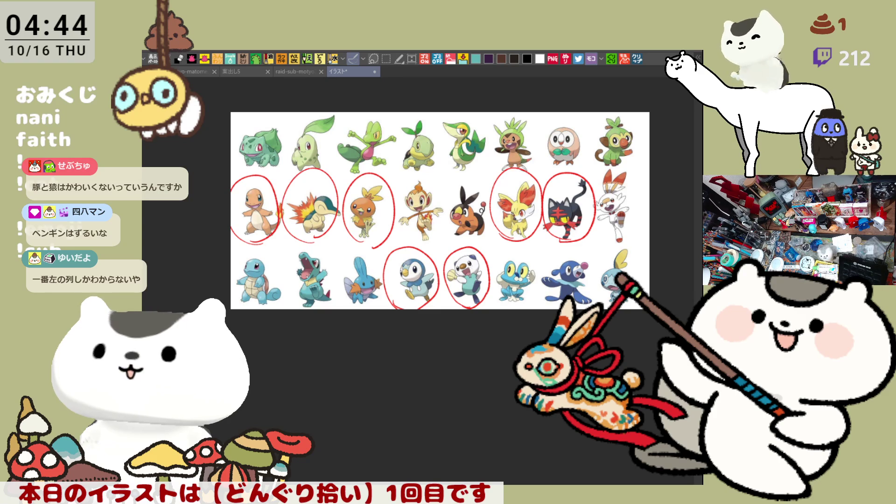
pyautogui.moveTo(553, 169)
pyautogui.mouseDown()
pyautogui.moveTo(567, 114)
pyautogui.moveTo(535, 129)
pyautogui.moveTo(532, 145)
pyautogui.moveTo(578, 159)
pyautogui.mouseUp()
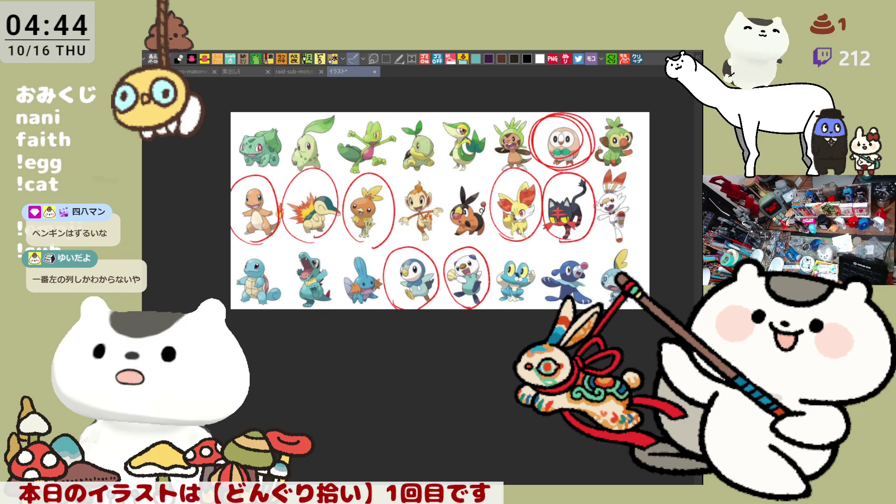
pyautogui.moveTo(439, 210); pyautogui.dragTo(409, 216)
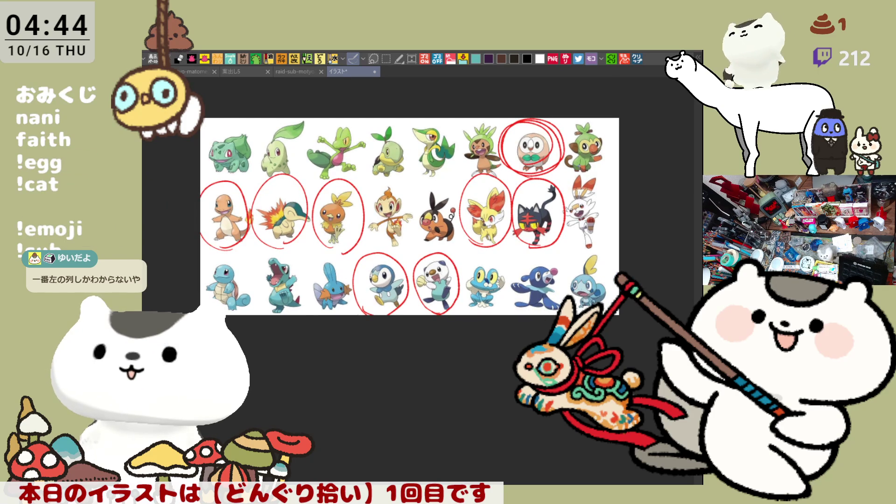
pyautogui.moveTo(584, 177)
pyautogui.mouseDown()
pyautogui.moveTo(563, 169)
pyautogui.moveTo(604, 132)
pyautogui.moveTo(558, 161)
pyautogui.moveTo(604, 159)
pyautogui.mouseUp()
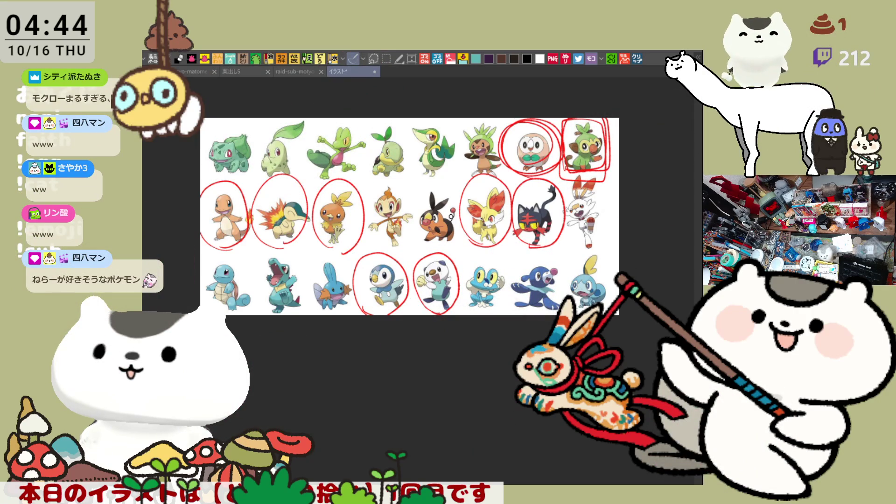
# Draw extra red loops over Rowlet's existing circle to thicken it
pyautogui.moveTo(556, 139)
pyautogui.mouseDown()
pyautogui.moveTo(530, 173)
pyautogui.moveTo(558, 161)
pyautogui.moveTo(513, 168)
pyautogui.mouseUp()
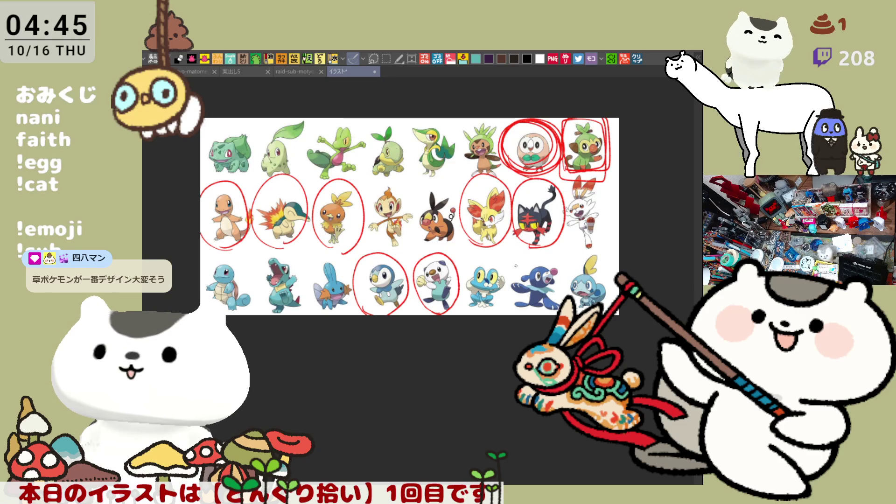
pyautogui.scroll(4, 302, 312)
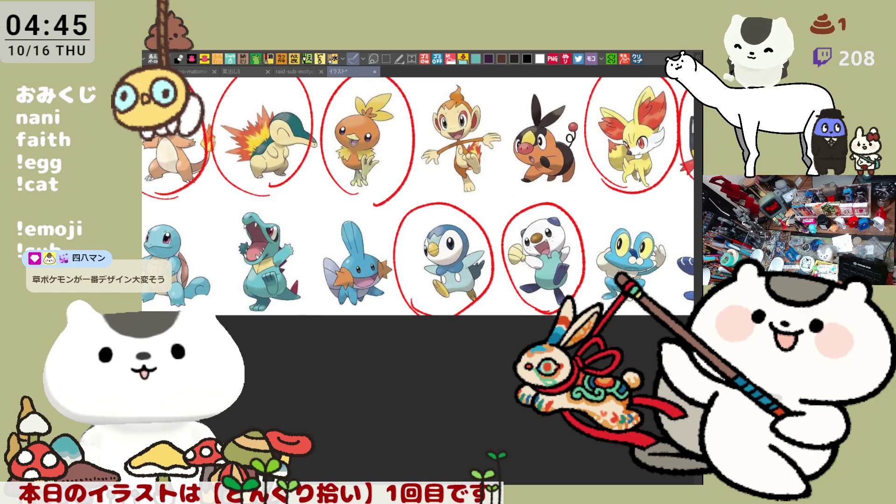
# Draw a wider red loop around Litten and close the circled イラスト sheet
pyautogui.moveTo(302, 313)
pyautogui.mouseDown()
pyautogui.moveTo(81, 430)
pyautogui.moveTo(99, 459)
pyautogui.mouseUp()
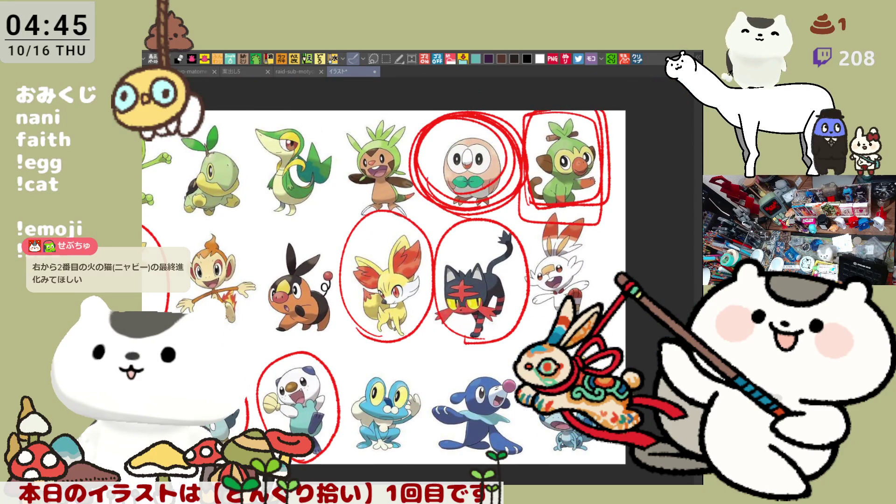
pyautogui.moveTo(488, 356)
pyautogui.mouseDown()
pyautogui.moveTo(455, 343)
pyautogui.moveTo(539, 322)
pyautogui.moveTo(511, 364)
pyautogui.mouseUp()
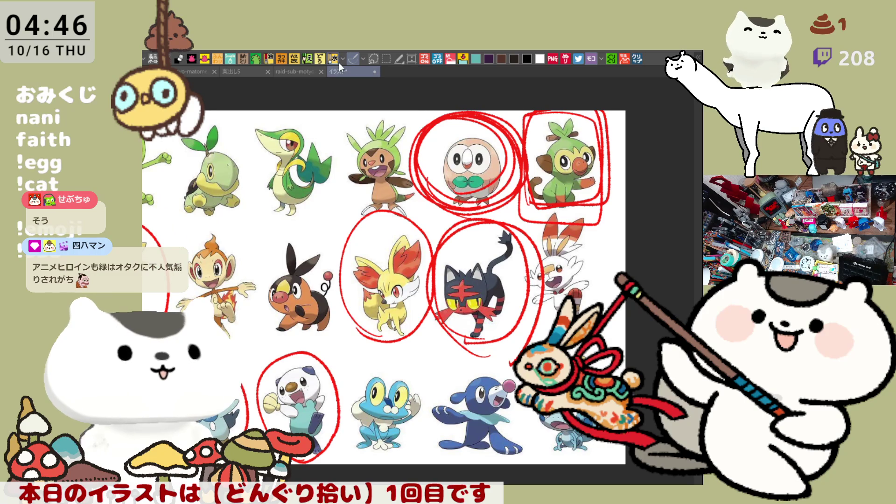
pyautogui.click(373, 71)
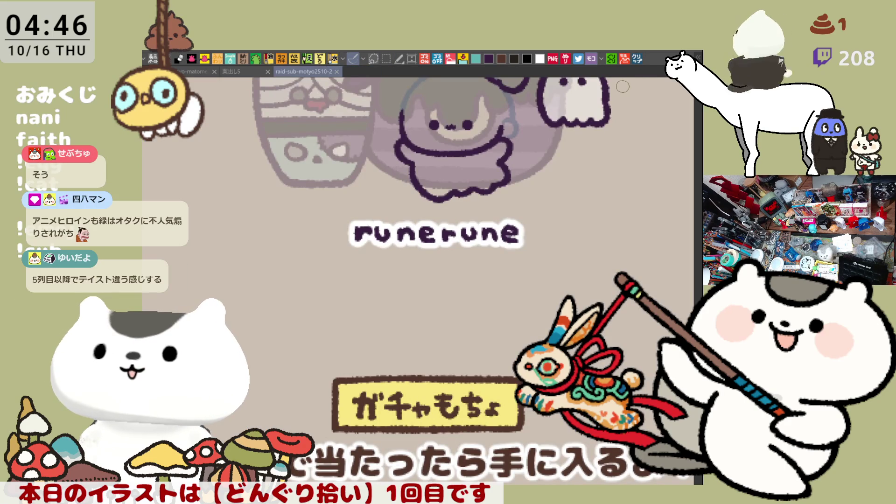
# Paste the Litten evolution reference image as a new canvas and zoom to inspect it
pyautogui.click(638, 59)
pyautogui.scroll(3, 258, 349)
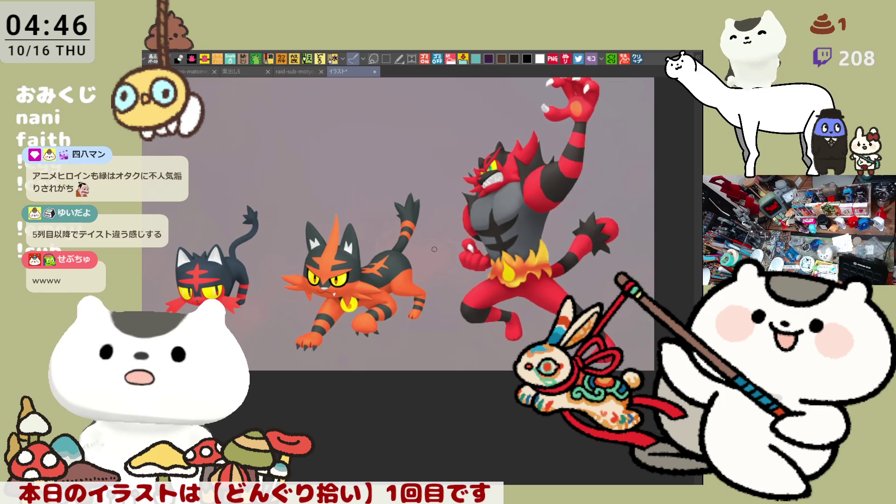
pyautogui.scroll(1, 431, 248)
pyautogui.scroll(-2, 431, 248)
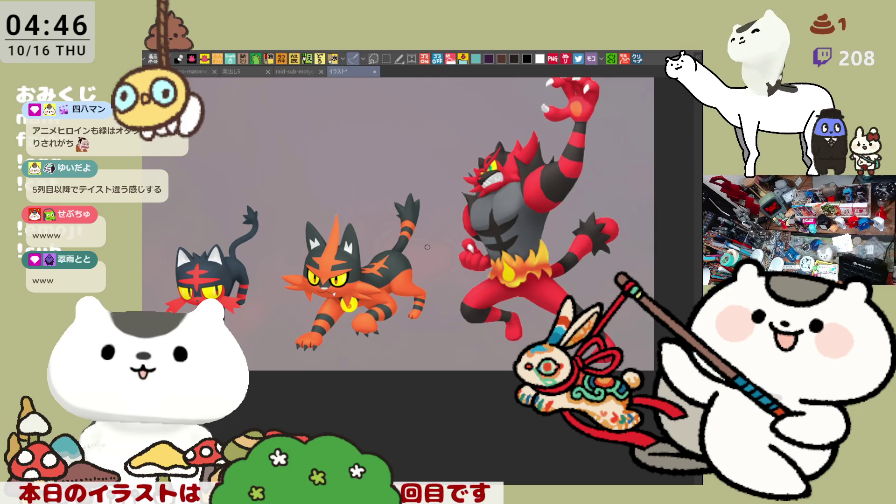
pyautogui.scroll(-1, 427, 247)
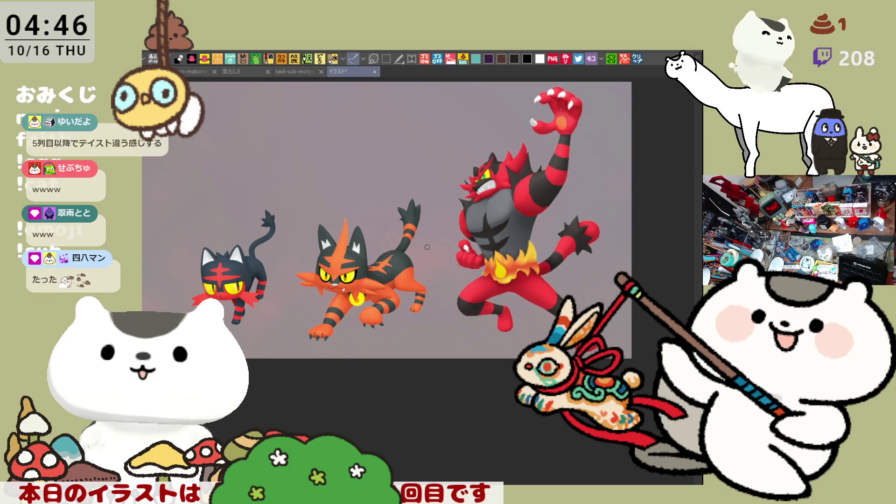
pyautogui.scroll(1, 427, 247)
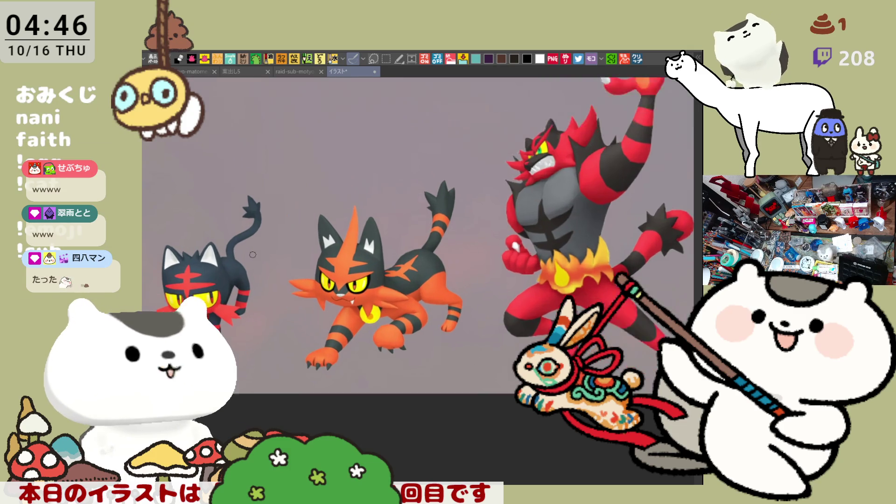
pyautogui.scroll(-1, 253, 254)
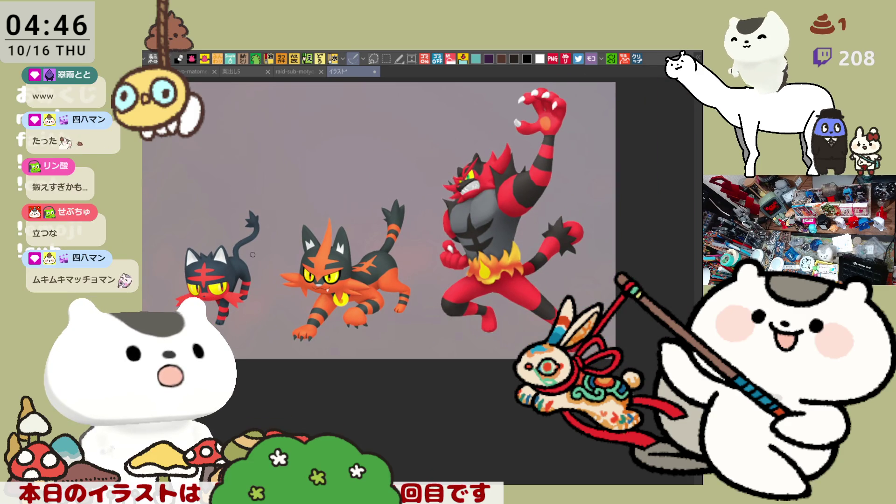
pyautogui.scroll(1, 252, 255)
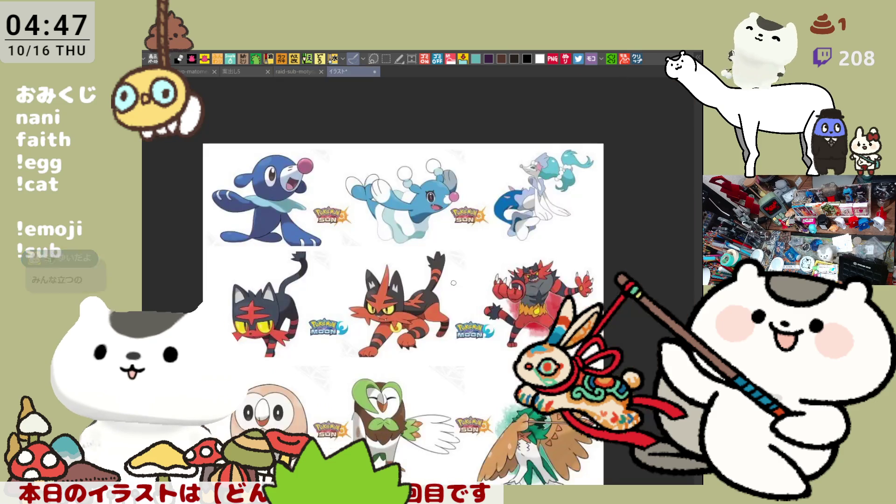
pyautogui.scroll(-2, 319, 278)
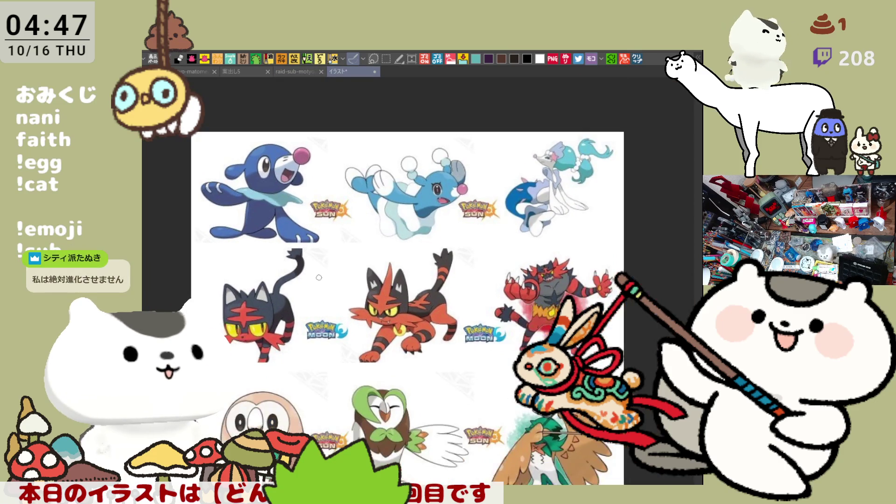
pyautogui.scroll(3, 348, 410)
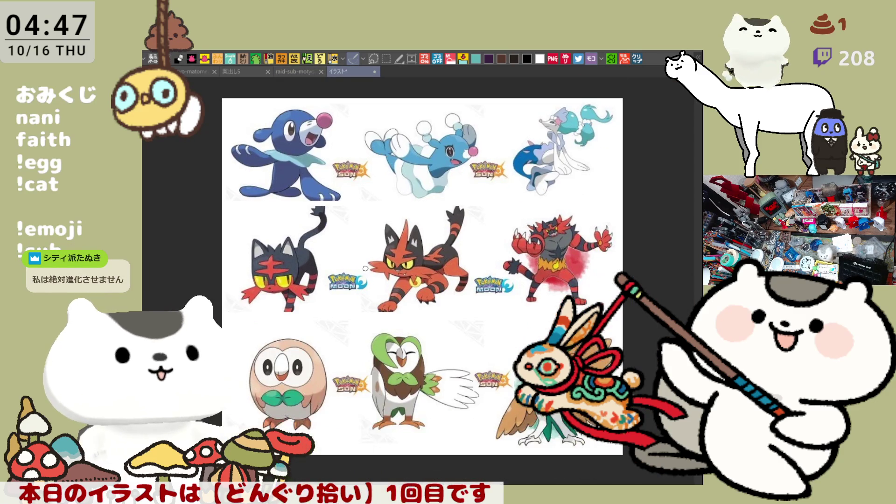
pyautogui.scroll(-2, 348, 394)
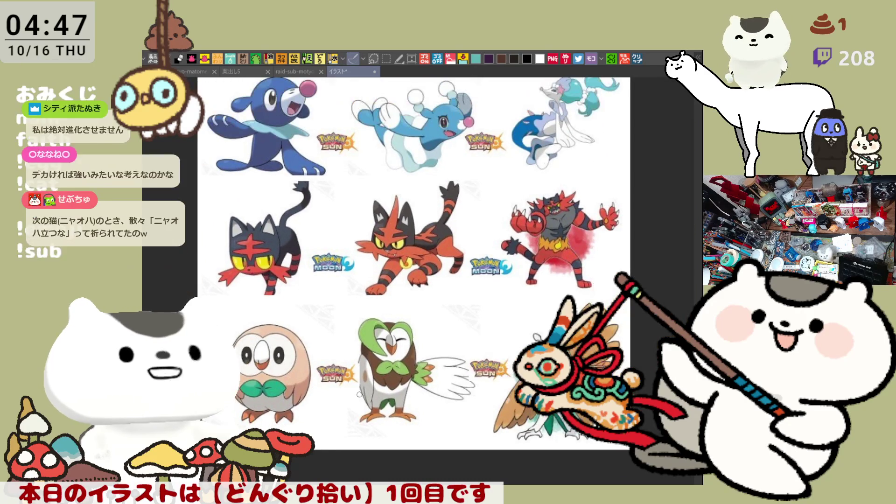
pyautogui.scroll(3, 349, 394)
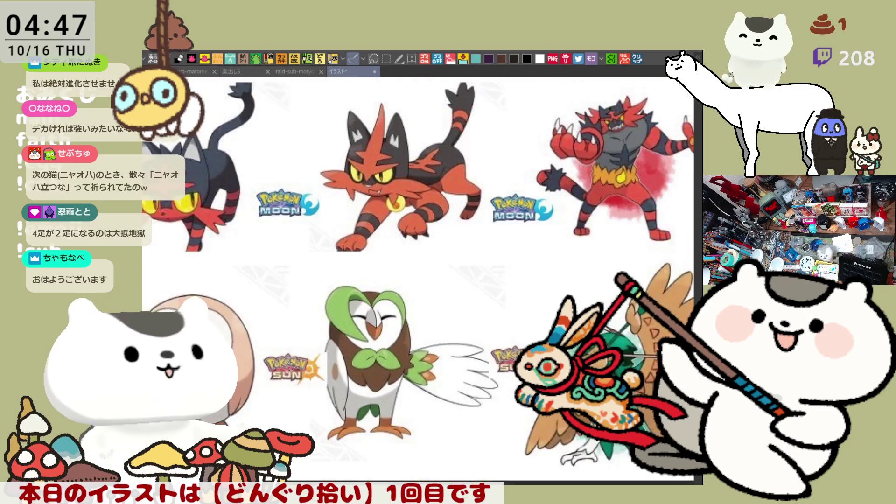
pyautogui.scroll(-1, 349, 393)
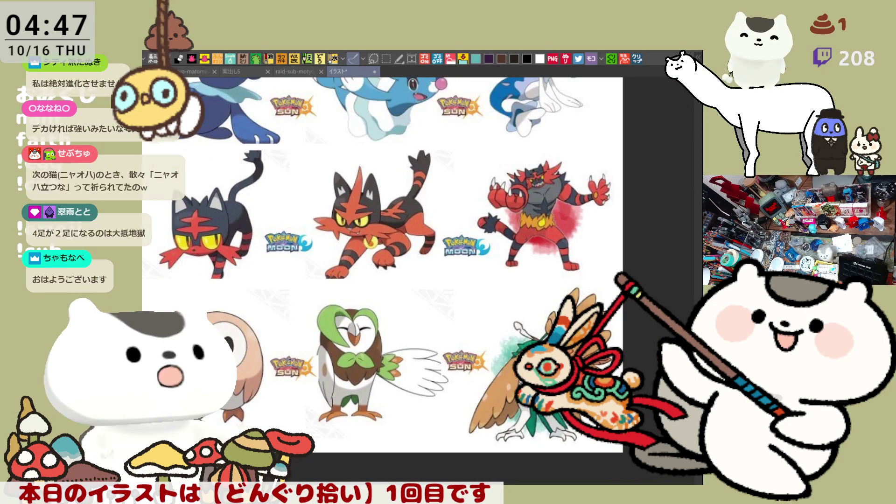
pyautogui.scroll(-2, 315, 305)
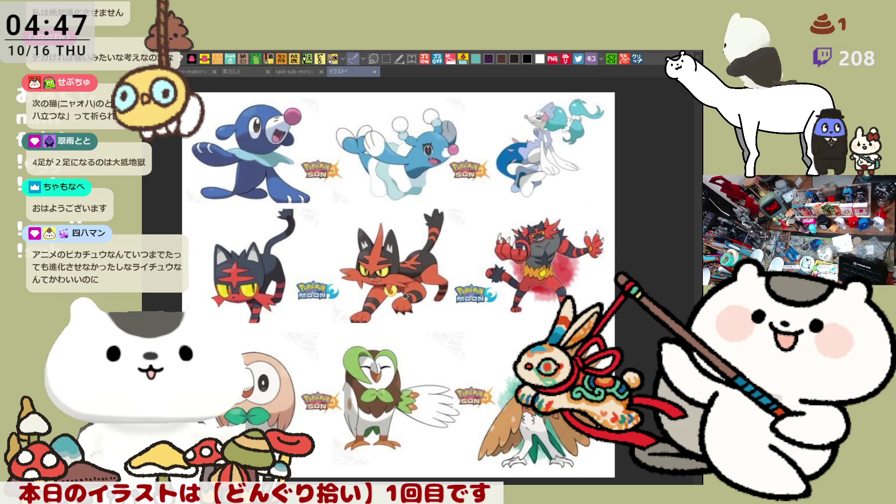
pyautogui.scroll(3, 402, 290)
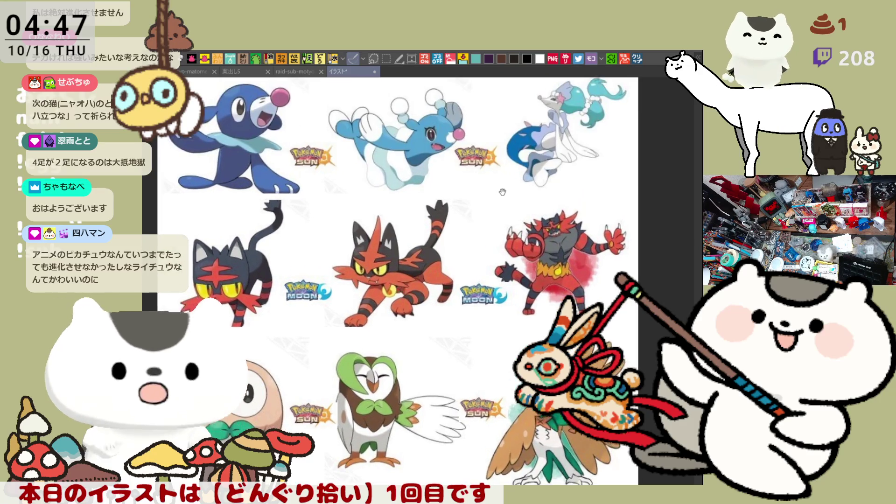
pyautogui.scroll(2, 540, 292)
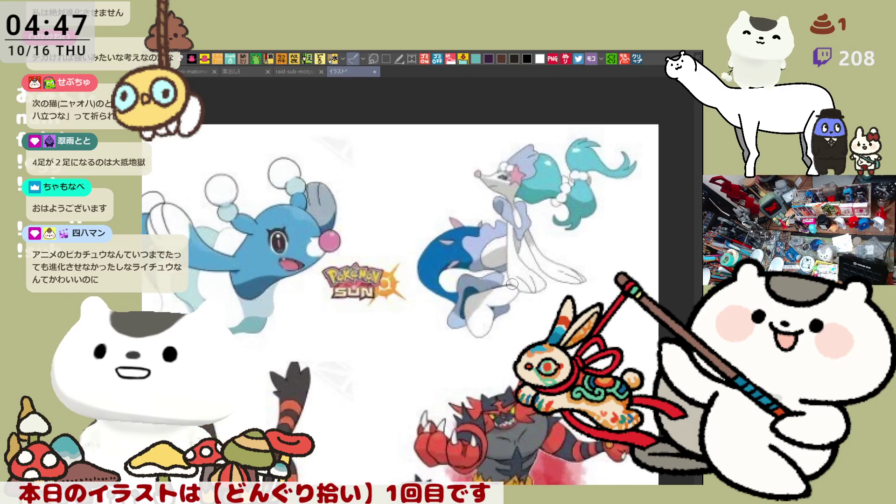
pyautogui.scroll(-1, 282, 252)
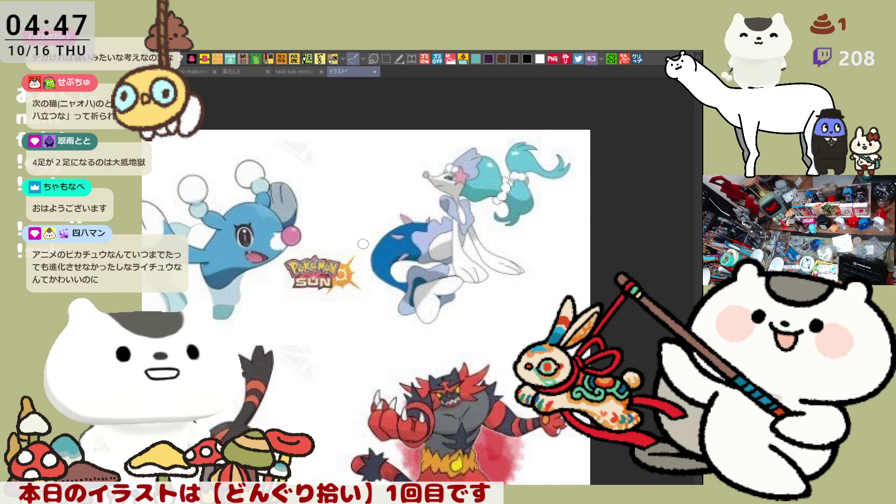
pyautogui.scroll(1, 342, 243)
pyautogui.scroll(-1, 341, 244)
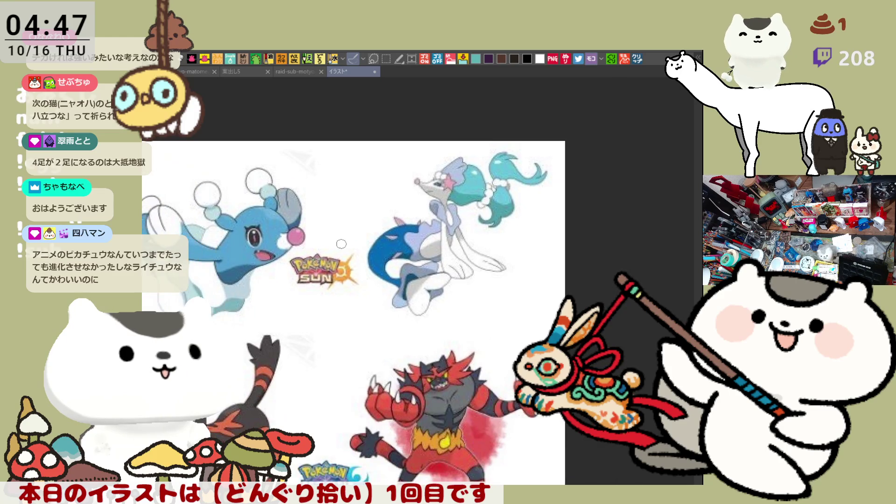
pyautogui.scroll(-1, 342, 243)
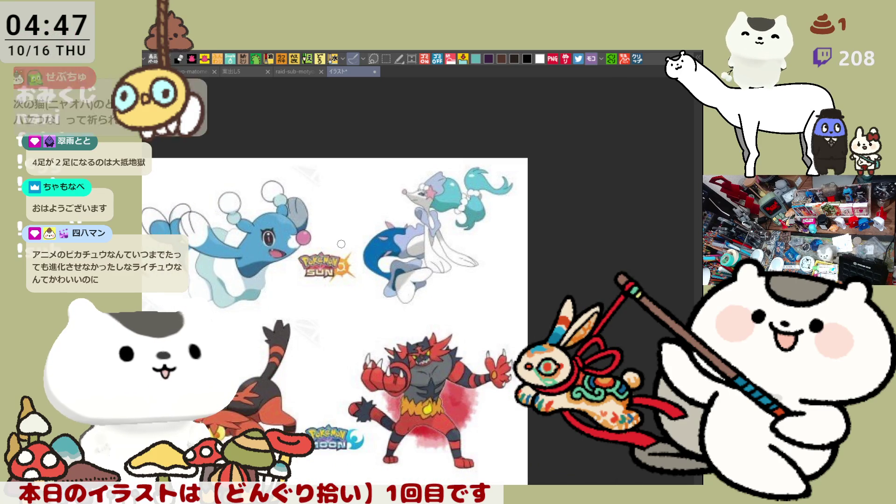
pyautogui.moveTo(393, 400)
pyautogui.mouseDown()
pyautogui.moveTo(448, 284)
pyautogui.moveTo(520, 234)
pyautogui.moveTo(480, 181)
pyautogui.moveTo(384, 151)
pyautogui.mouseUp()
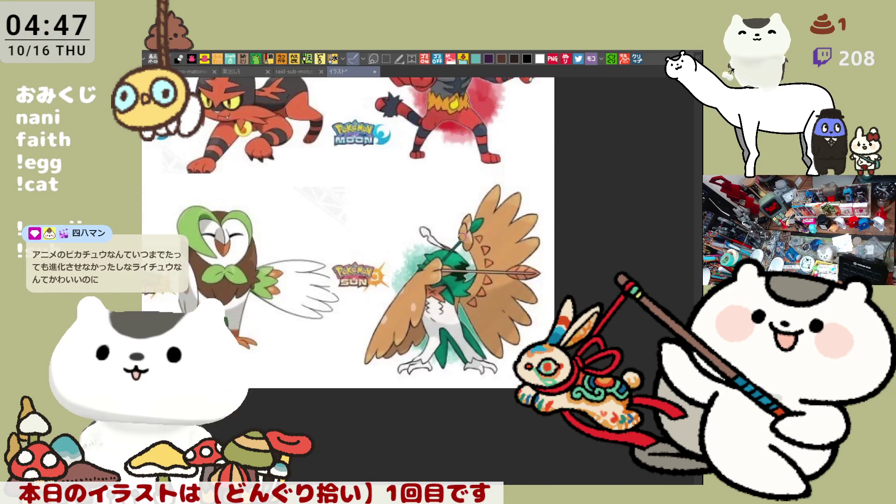
pyautogui.scroll(2, 443, 280)
pyautogui.scroll(2, 413, 311)
pyautogui.scroll(-2, 464, 338)
pyautogui.scroll(-3, 464, 338)
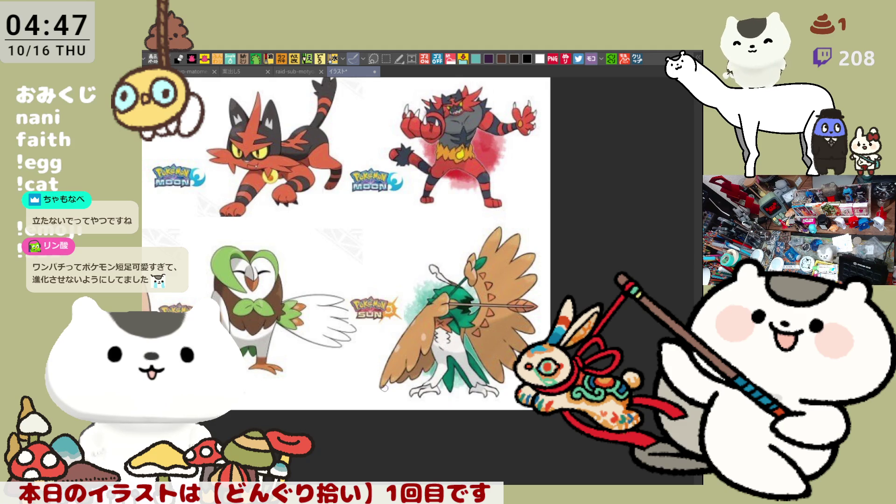
pyautogui.moveTo(376, 368); pyautogui.dragTo(493, 441)
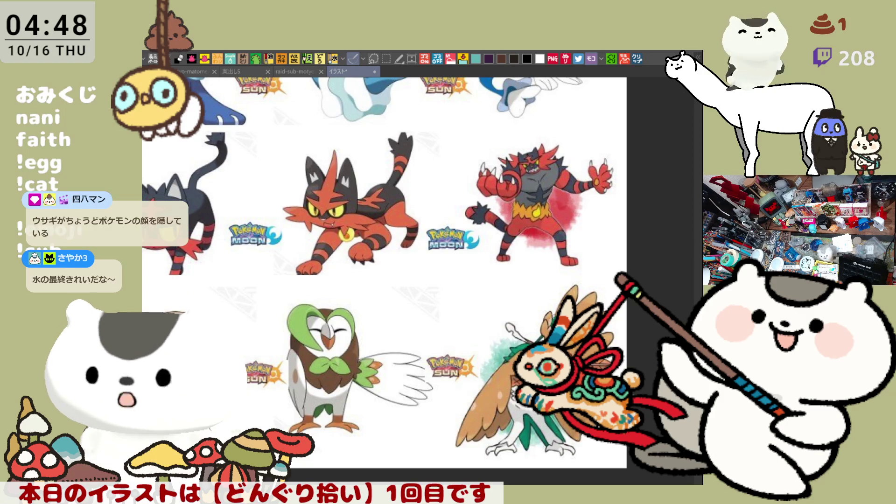
pyautogui.hotkey('ctrl', '0')
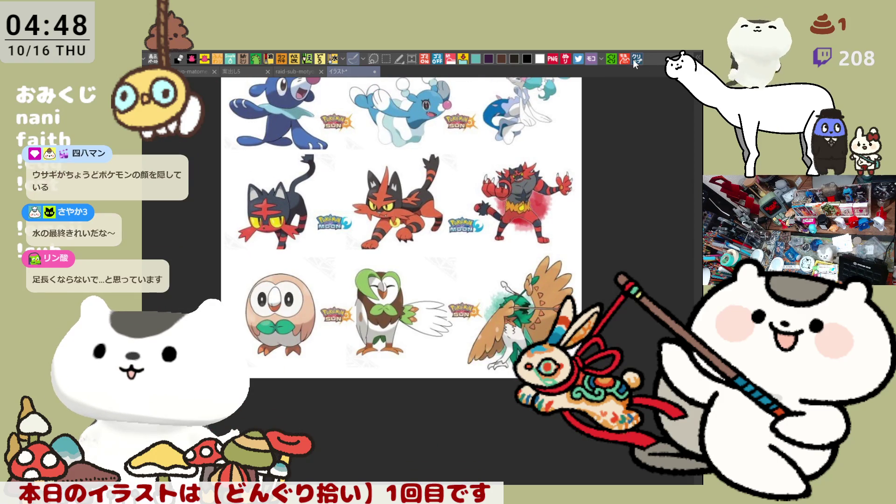
pyautogui.click(638, 58)
pyautogui.hotkey('ctrl', '0')
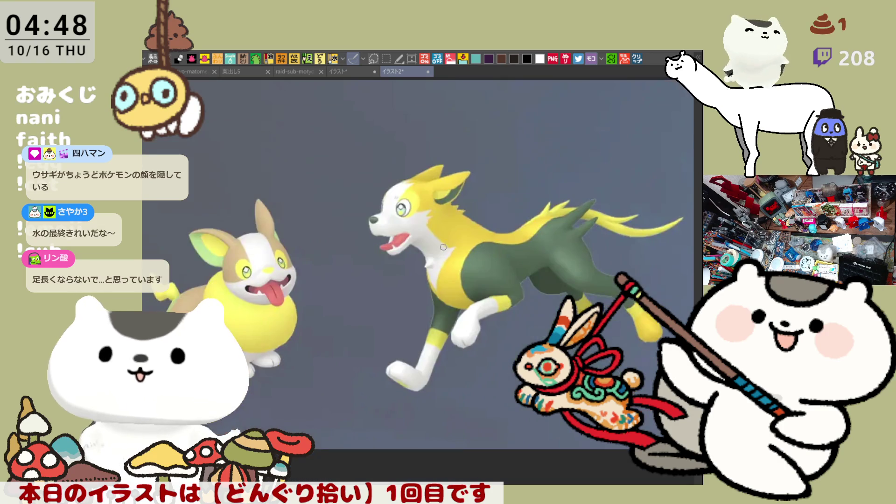
pyautogui.scroll(1, 409, 247)
pyautogui.scroll(1, 448, 235)
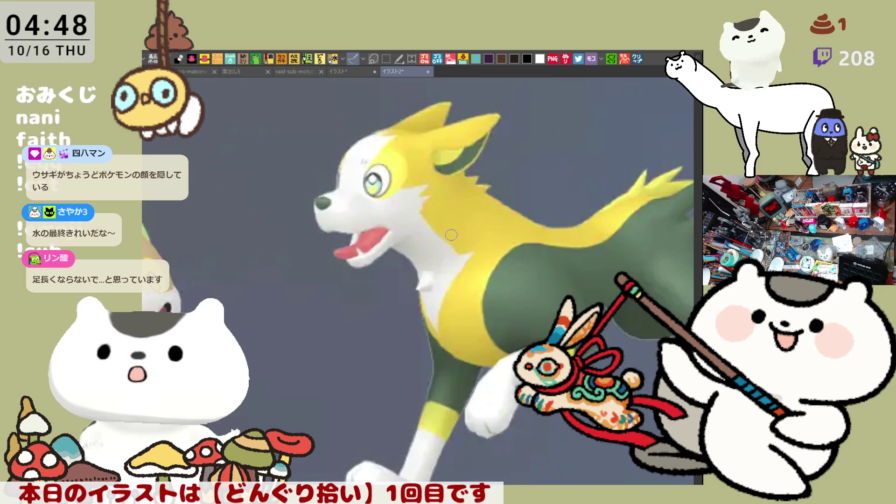
pyautogui.scroll(-1, 452, 235)
pyautogui.scroll(-1, 452, 235)
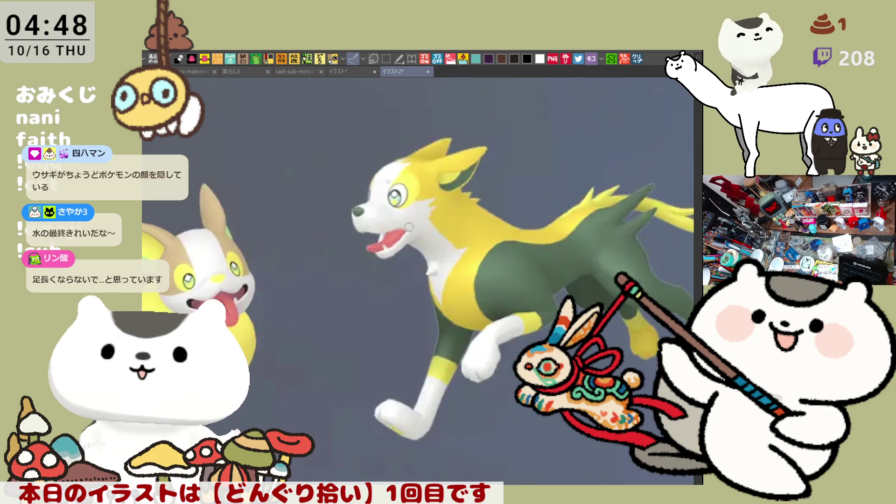
pyautogui.scroll(-1, 286, 250)
pyautogui.scroll(2, 327, 222)
pyautogui.scroll(1, 331, 222)
pyautogui.moveTo(331, 222); pyautogui.dragTo(147, 263)
pyautogui.scroll(-1, 324, 202)
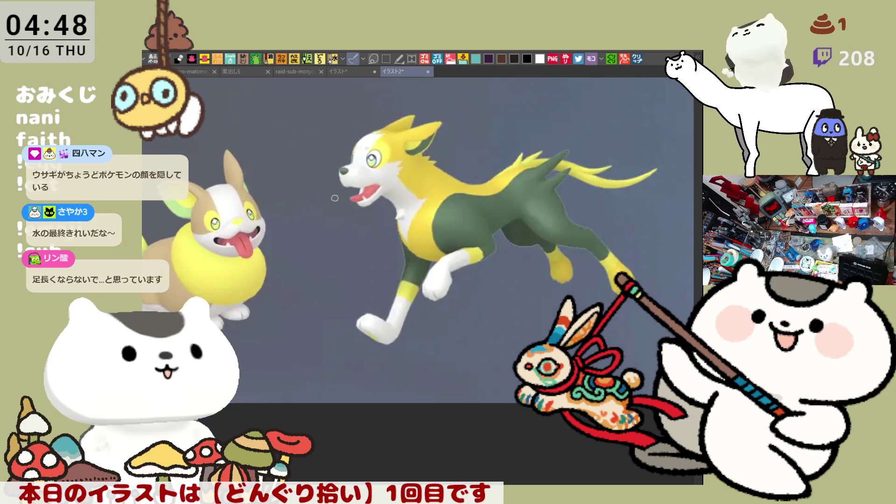
pyautogui.scroll(-1, 327, 200)
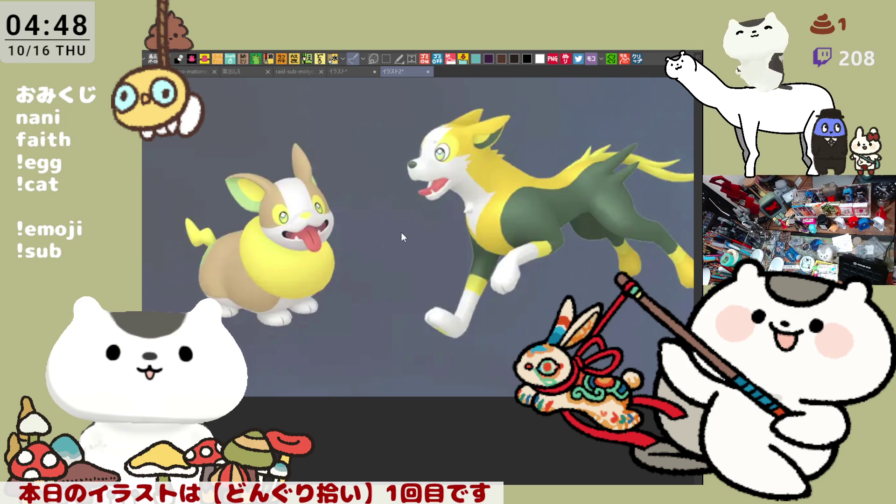
pyautogui.hotkey('ctrl', 'w')
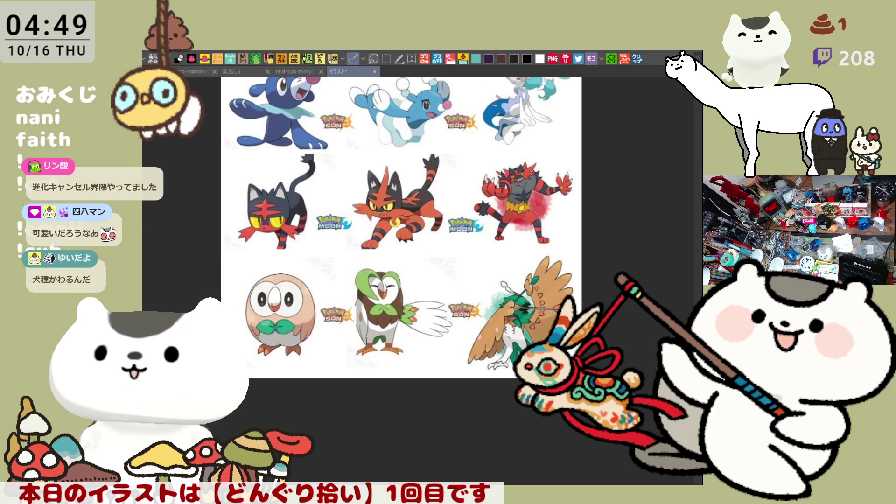
# Loop red around the Litten–Rowlet and Torracat–Dartrix columns, then return to the sub-gift sheet
pyautogui.scroll(1, 441, 240)
pyautogui.scroll(3, 442, 228)
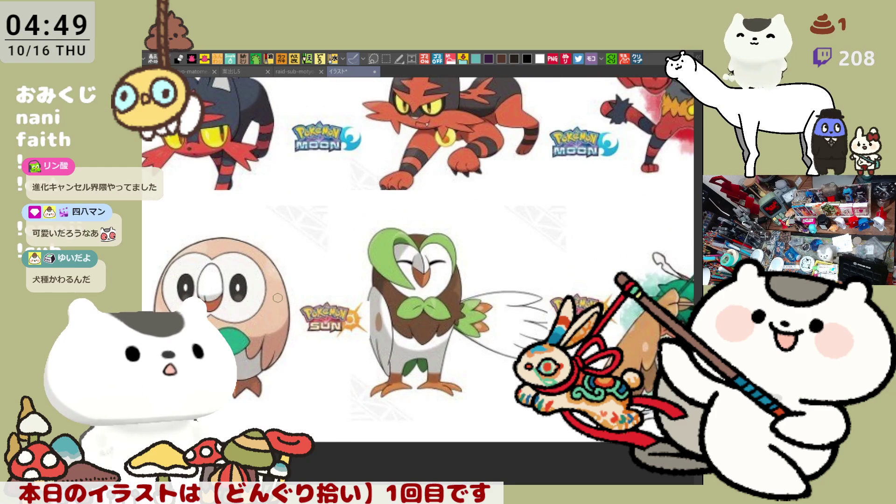
pyautogui.scroll(3, 227, 294)
pyautogui.scroll(-3, 380, 280)
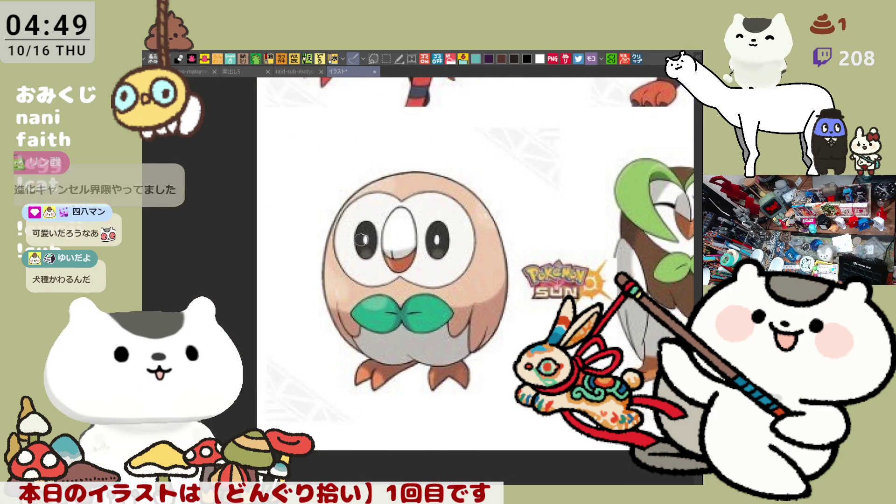
pyautogui.moveTo(380, 280); pyautogui.dragTo(354, 301)
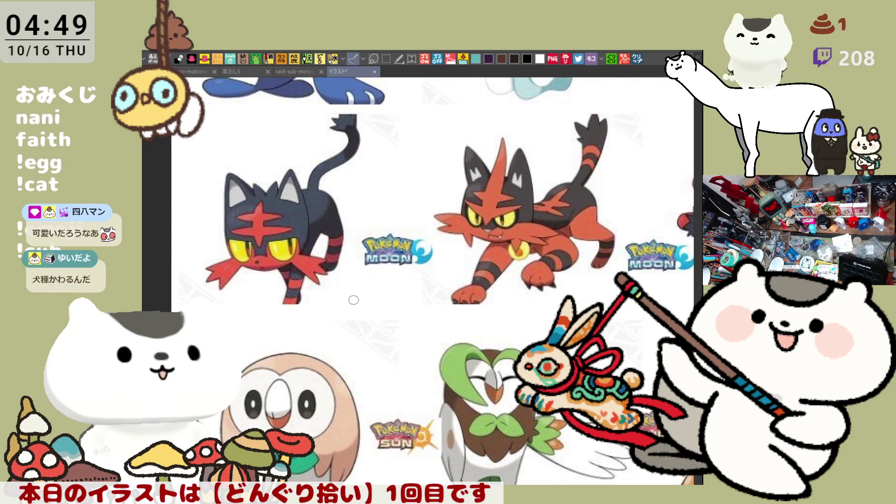
pyautogui.scroll(-4, 354, 299)
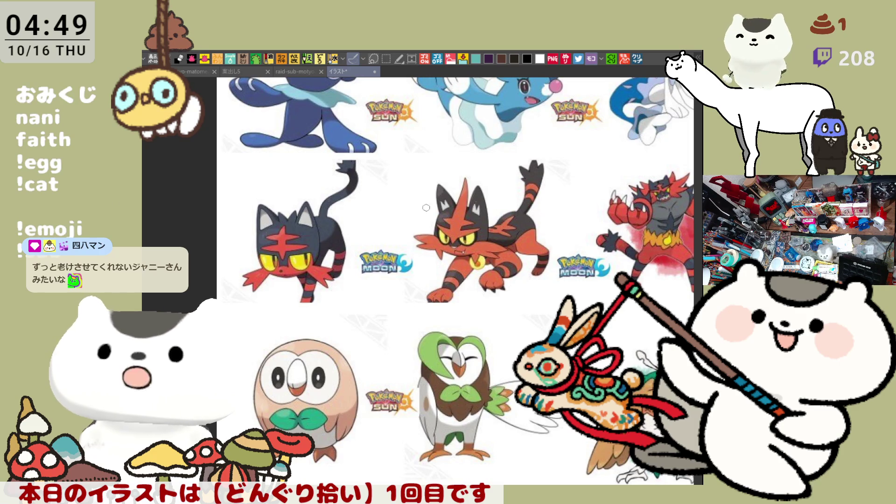
pyautogui.hscroll(5, 418, 219)
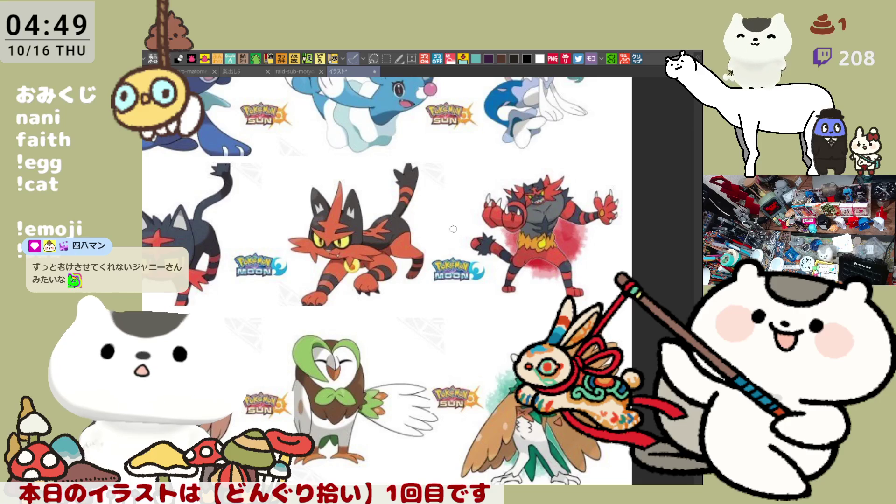
pyautogui.moveTo(270, 308); pyautogui.dragTo(415, 269)
pyautogui.moveTo(239, 290)
pyautogui.mouseDown()
pyautogui.moveTo(247, 166)
pyautogui.moveTo(414, 159)
pyautogui.mouseUp()
pyautogui.hotkey('ctrl', 'z')
pyautogui.moveTo(395, 130); pyautogui.dragTo(403, 170)
pyautogui.moveTo(407, 202)
pyautogui.mouseDown()
pyautogui.moveTo(275, 455)
pyautogui.moveTo(261, 140)
pyautogui.mouseUp()
pyautogui.moveTo(411, 139)
pyautogui.mouseDown()
pyautogui.moveTo(436, 434)
pyautogui.moveTo(583, 159)
pyautogui.mouseUp()
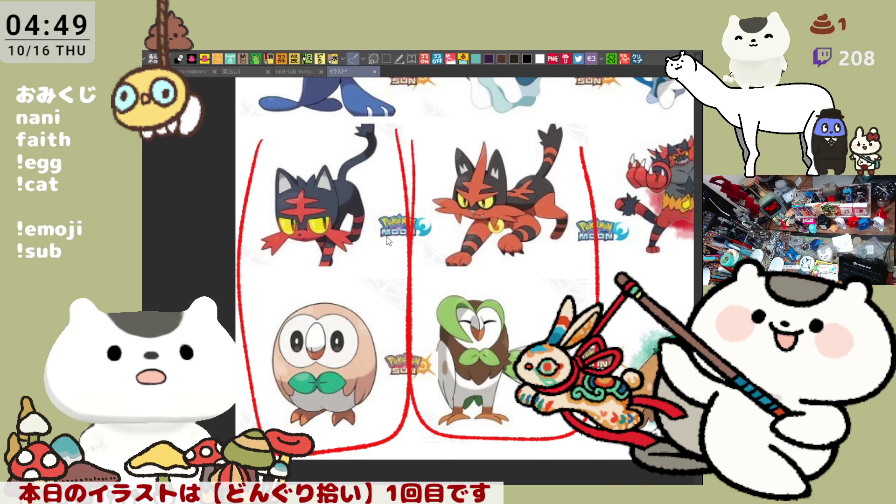
pyautogui.hotkey('ctrl', 'shift', 'Tab')
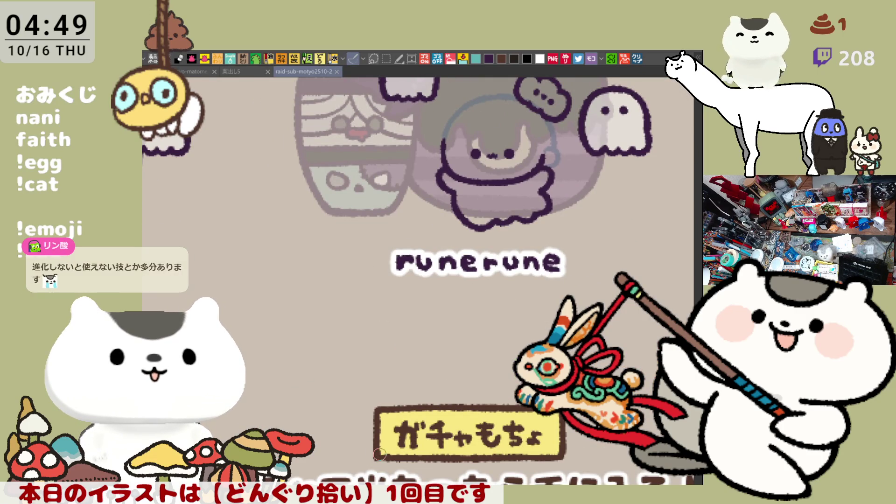
# Zoom out, pan to the gacha grid, and zoom in on the brown-inked teal sketch
pyautogui.scroll(-5, 380, 454)
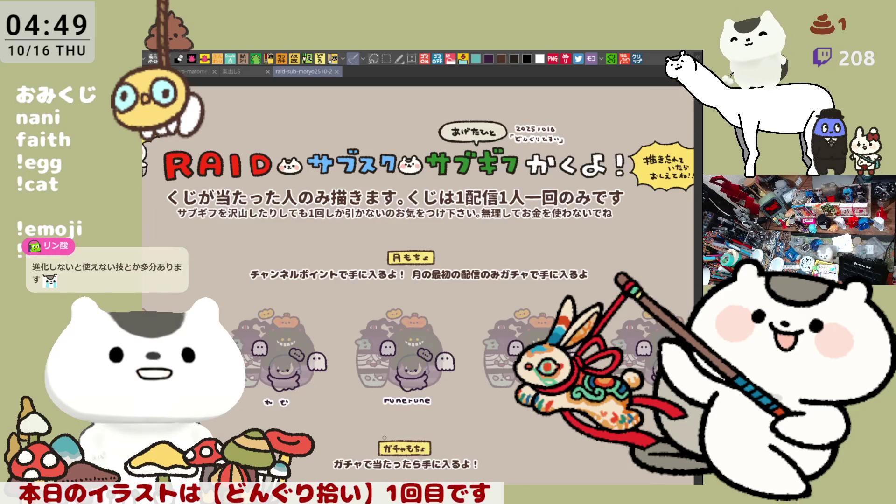
pyautogui.moveTo(428, 417)
pyautogui.mouseDown()
pyautogui.moveTo(444, 249)
pyautogui.moveTo(329, 63)
pyautogui.moveTo(326, 86)
pyautogui.mouseUp()
pyautogui.scroll(4, 432, 299)
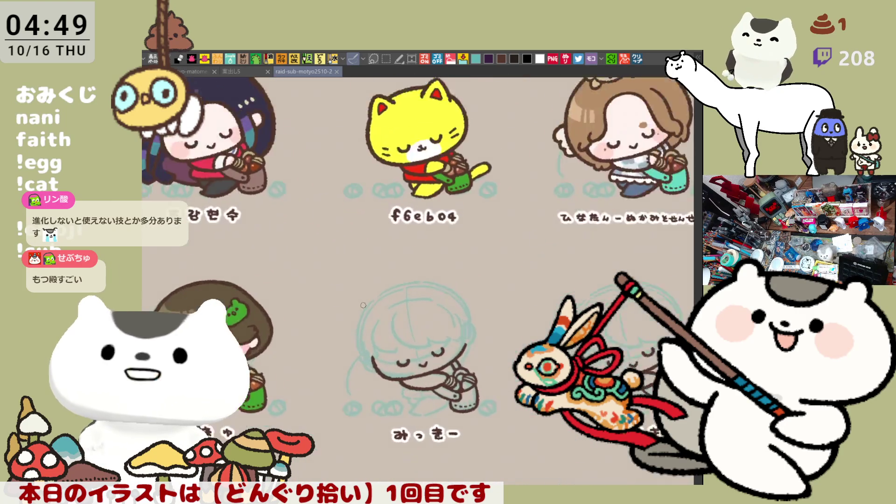
pyautogui.scroll(3, 432, 299)
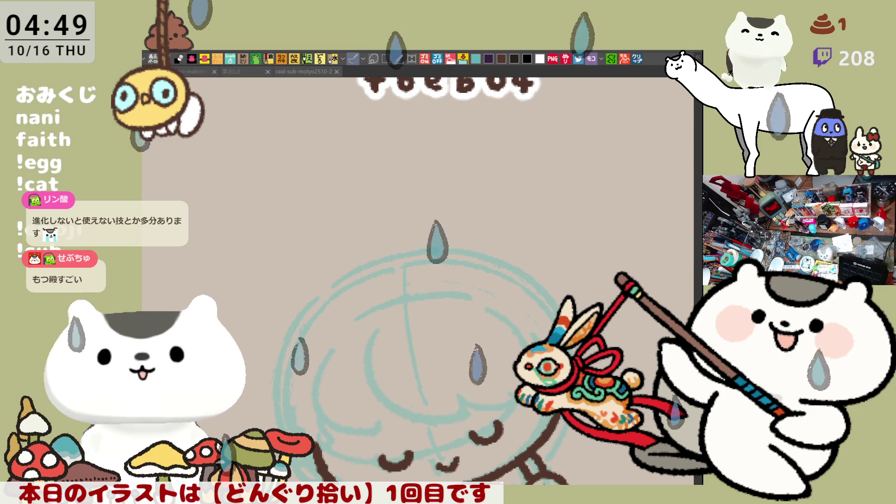
pyautogui.scroll(-3, 513, 190)
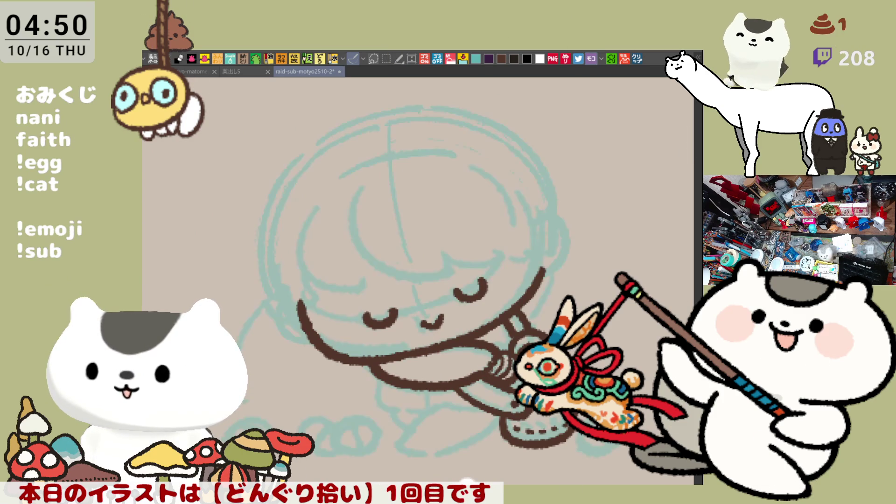
# Draw a purple bang curve across the chibi's forehead, redrawing it once
pyautogui.moveTo(552, 307); pyautogui.dragTo(517, 349)
pyautogui.moveTo(326, 275)
pyautogui.mouseDown()
pyautogui.moveTo(390, 330)
pyautogui.moveTo(421, 309)
pyautogui.moveTo(483, 299)
pyautogui.mouseUp()
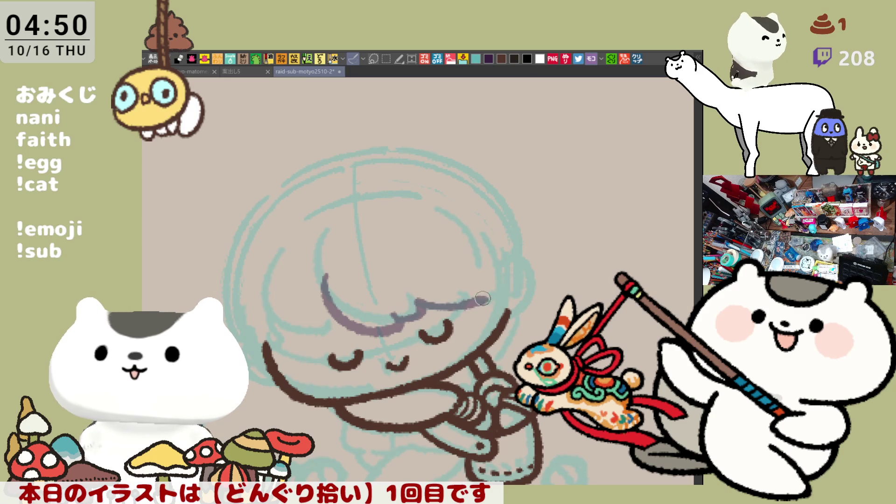
pyautogui.hotkey('ctrl', 'z')
pyautogui.moveTo(413, 306); pyautogui.dragTo(488, 297)
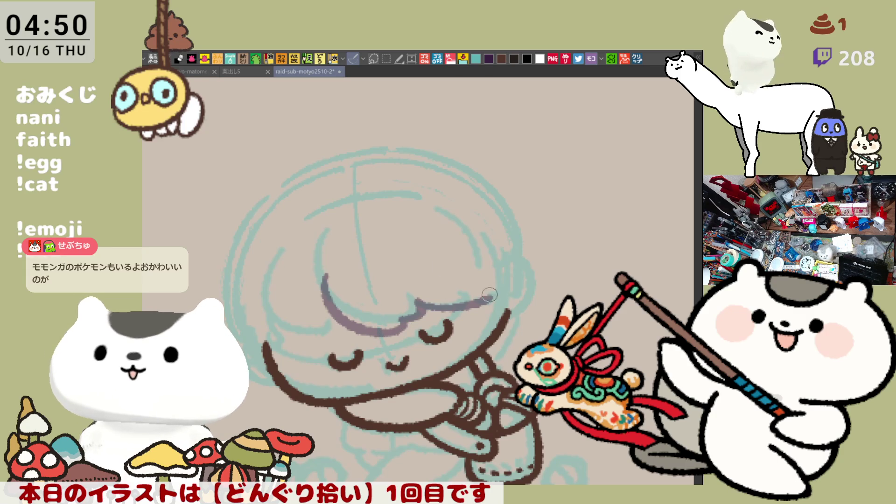
# Add a purple stroke running down beside the right cheek, redoing it twice
pyautogui.moveTo(465, 279); pyautogui.dragTo(493, 340)
pyautogui.hotkey('ctrl', 'z')
pyautogui.moveTo(465, 279); pyautogui.dragTo(492, 336)
pyautogui.hotkey('ctrl', 'z')
pyautogui.moveTo(457, 277); pyautogui.dragTo(490, 345)
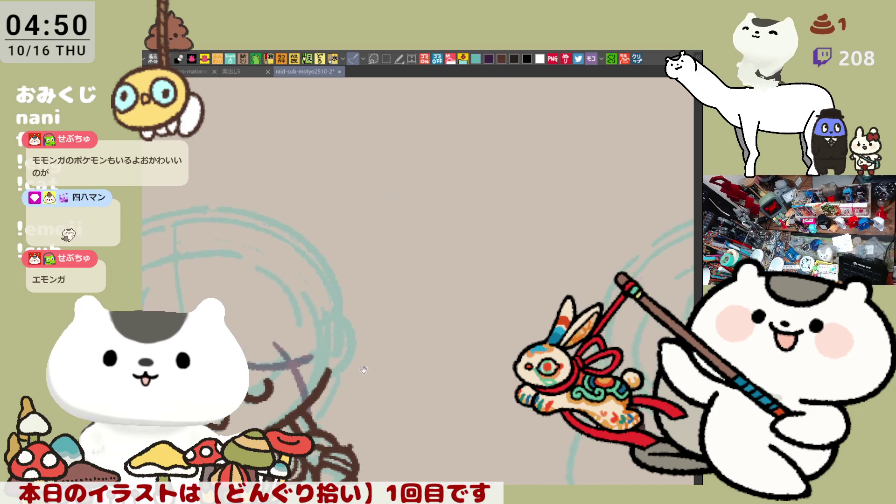
# Draw a round purple head with two pointed ears on blank canvas
pyautogui.moveTo(412, 198)
pyautogui.mouseDown()
pyautogui.moveTo(428, 177)
pyautogui.moveTo(474, 164)
pyautogui.mouseUp()
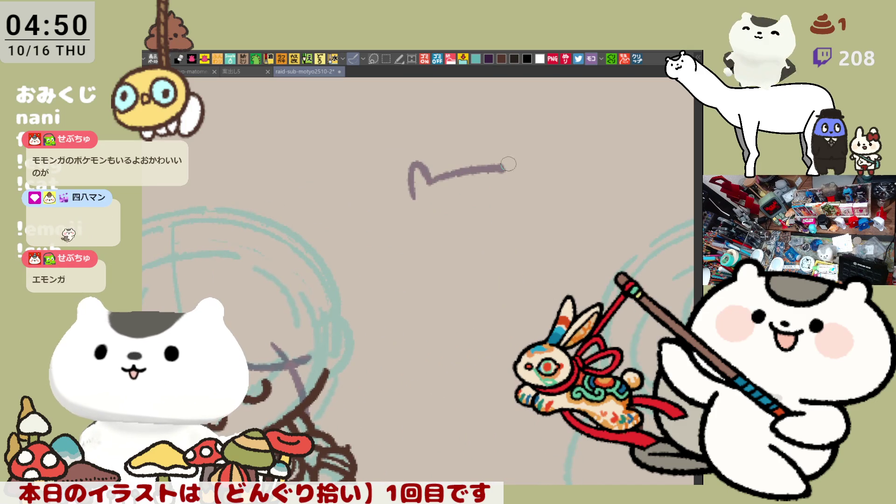
pyautogui.hotkey('ctrl', 'z')
pyautogui.hotkey('ctrl', 'z')
pyautogui.moveTo(452, 276)
pyautogui.mouseDown()
pyautogui.moveTo(396, 180)
pyautogui.moveTo(498, 282)
pyautogui.moveTo(429, 279)
pyautogui.mouseUp()
pyautogui.moveTo(413, 161)
pyautogui.mouseDown()
pyautogui.moveTo(413, 148)
pyautogui.moveTo(446, 148)
pyautogui.mouseUp()
pyautogui.moveTo(509, 142)
pyautogui.mouseDown()
pyautogui.moveTo(535, 114)
pyautogui.moveTo(541, 149)
pyautogui.mouseUp()
# Add round eyes, a small nose, an open mouth and an outstretched arm
pyautogui.moveTo(441, 182)
pyautogui.mouseDown()
pyautogui.moveTo(437, 201)
pyautogui.moveTo(440, 189)
pyautogui.mouseUp()
pyautogui.moveTo(499, 187)
pyautogui.mouseDown()
pyautogui.moveTo(495, 208)
pyautogui.moveTo(505, 184)
pyautogui.mouseUp()
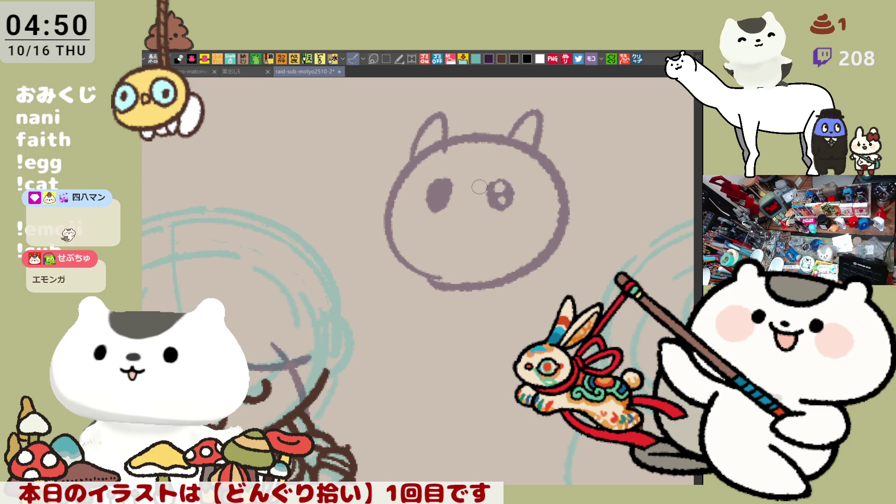
pyautogui.moveTo(472, 202)
pyautogui.mouseDown()
pyautogui.moveTo(468, 228)
pyautogui.moveTo(477, 213)
pyautogui.mouseUp()
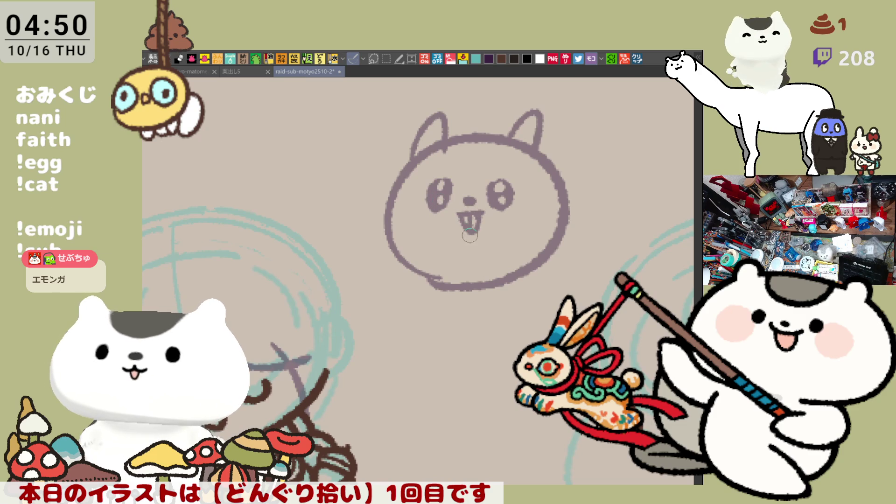
pyautogui.moveTo(394, 246)
pyautogui.mouseDown()
pyautogui.moveTo(332, 252)
pyautogui.moveTo(385, 397)
pyautogui.moveTo(418, 439)
pyautogui.mouseUp()
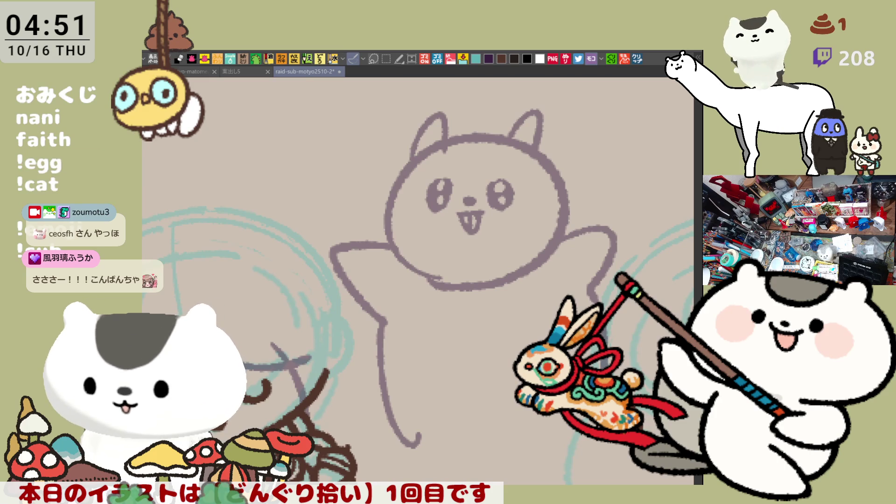
# Open the copied Emolga picture as a new image, then close the reference
pyautogui.click(641, 62)
pyautogui.scroll(2, 346, 397)
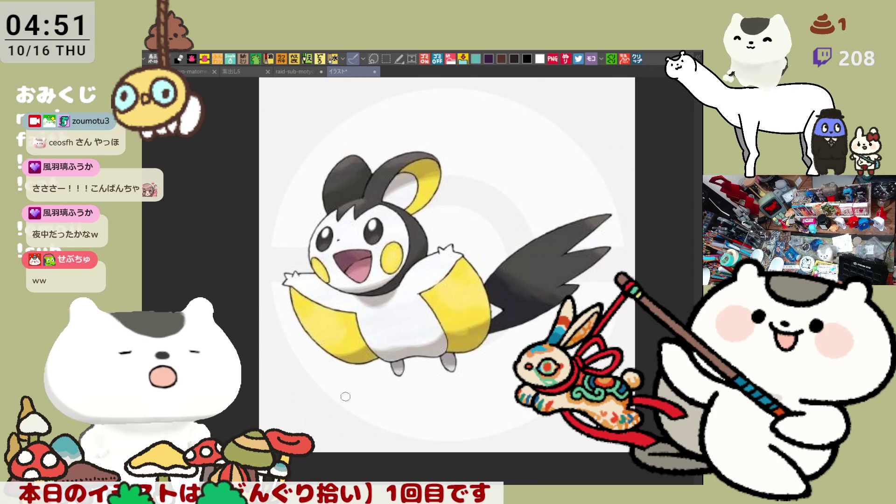
pyautogui.scroll(-1, 346, 397)
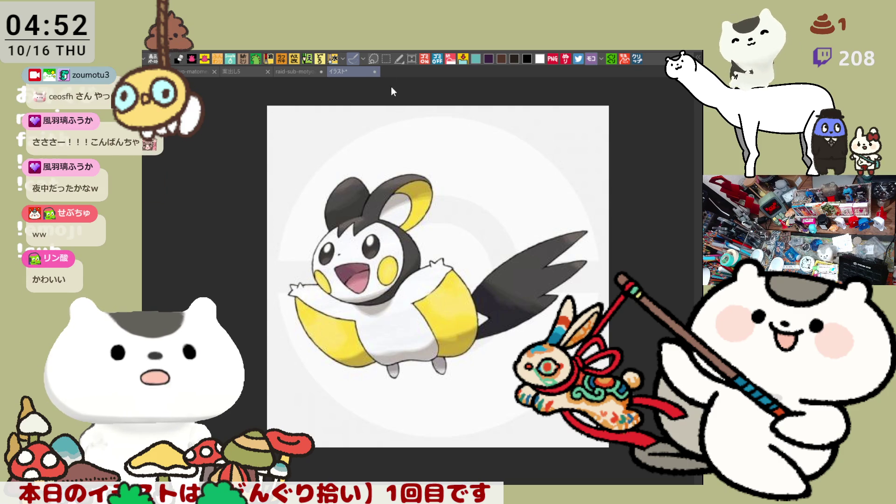
pyautogui.hotkey('ctrl', 'w')
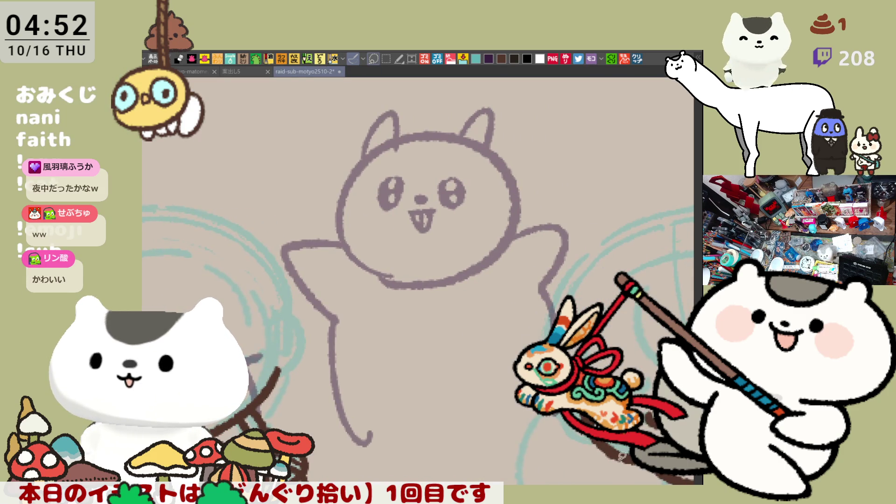
# Lasso the purple cat doodle and delete it
pyautogui.moveTo(420, 233); pyautogui.dragTo(428, 247)
pyautogui.moveTo(371, 459)
pyautogui.mouseDown()
pyautogui.moveTo(272, 313)
pyautogui.moveTo(491, 82)
pyautogui.moveTo(574, 479)
pyautogui.mouseUp()
pyautogui.moveTo(329, 451); pyautogui.dragTo(333, 439)
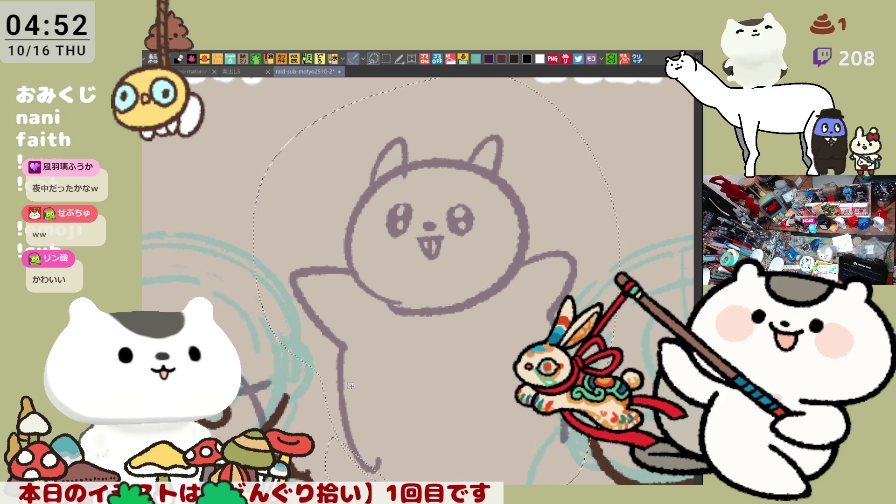
pyautogui.press('Delete')
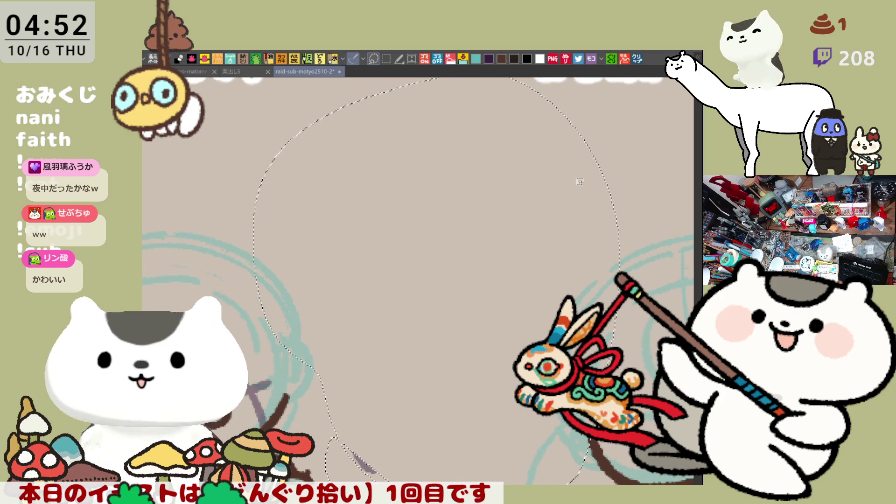
pyautogui.hotkey('ctrl', 'd')
# Lasso and delete the leftover purple stroke near the doodle
pyautogui.moveTo(506, 415); pyautogui.dragTo(506, 322)
pyautogui.moveTo(373, 343)
pyautogui.mouseDown()
pyautogui.moveTo(388, 376)
pyautogui.moveTo(342, 345)
pyautogui.mouseUp()
pyautogui.press('Delete')
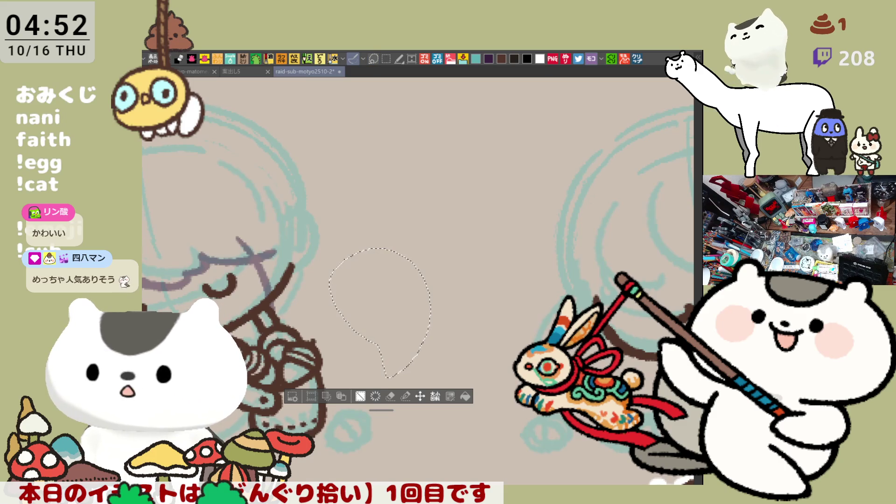
pyautogui.hotkey('ctrl', 'd')
pyautogui.moveTo(406, 310); pyautogui.dragTo(540, 264)
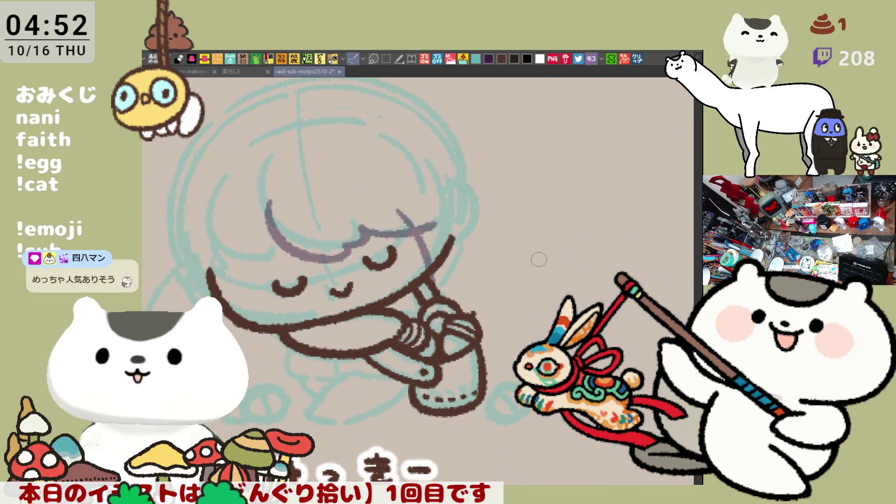
# Draw a purple hair line down the right side of the chibi's head
pyautogui.moveTo(453, 200); pyautogui.dragTo(450, 278)
pyautogui.hotkey('ctrl', 'z')
pyautogui.moveTo(452, 194); pyautogui.dragTo(437, 264)
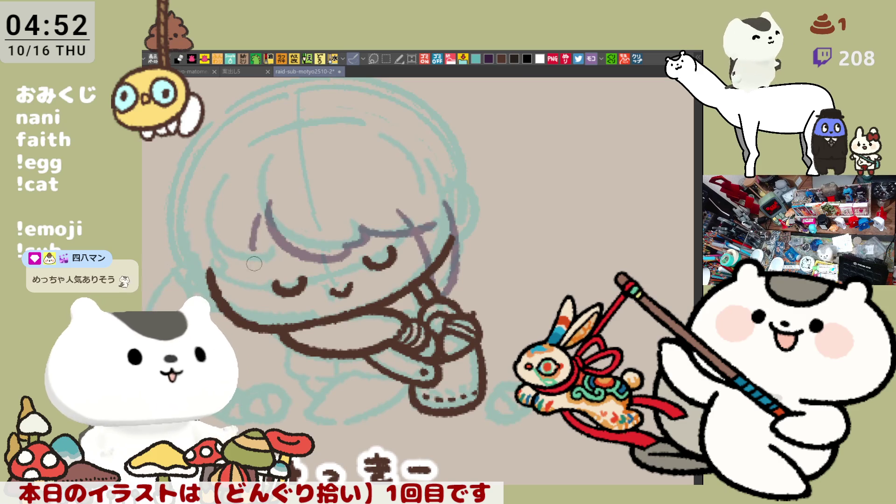
# Add a strand left of the bangs and a hair line down the head's left edge
pyautogui.moveTo(270, 203); pyautogui.dragTo(263, 271)
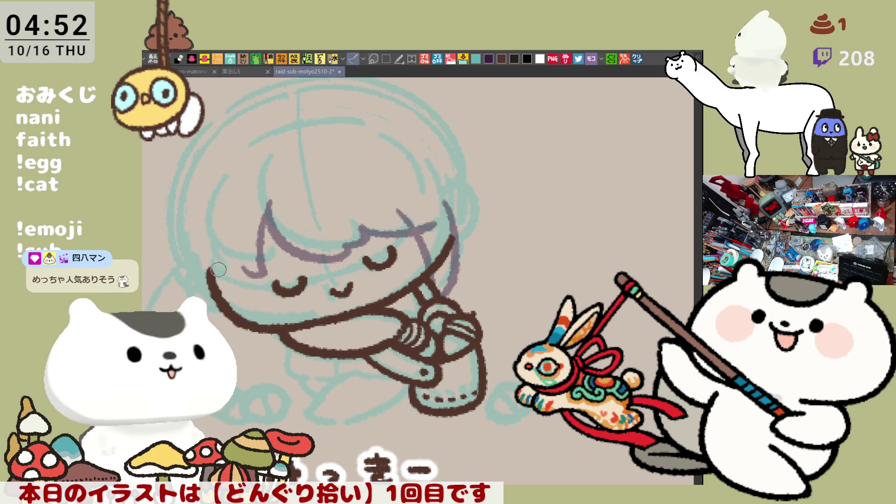
pyautogui.moveTo(176, 234); pyautogui.dragTo(174, 271)
pyautogui.hotkey('ctrl', 'z')
pyautogui.moveTo(172, 231); pyautogui.dragTo(175, 276)
pyautogui.hotkey('ctrl', 'z')
pyautogui.moveTo(173, 224); pyautogui.dragTo(186, 273)
pyautogui.hotkey('ctrl', 'z')
pyautogui.hotkey('ctrl', 'z')
pyautogui.moveTo(176, 239); pyautogui.dragTo(189, 271)
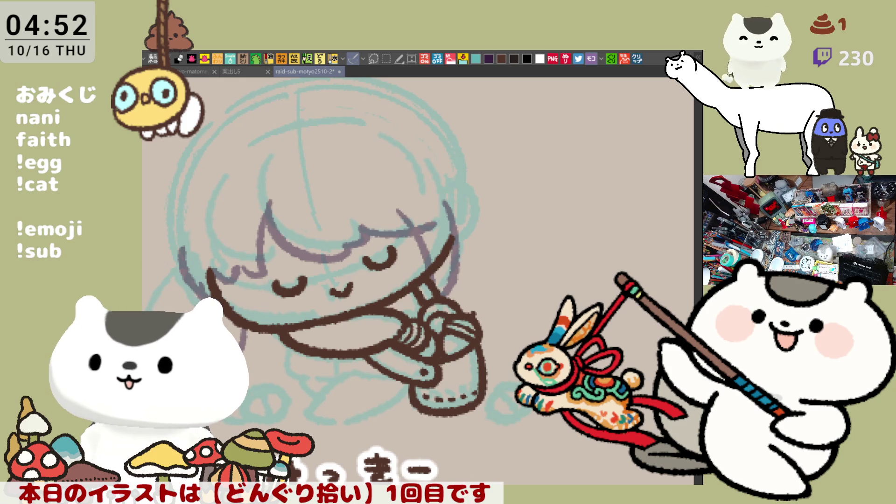
pyautogui.scroll(-4, 517, 219)
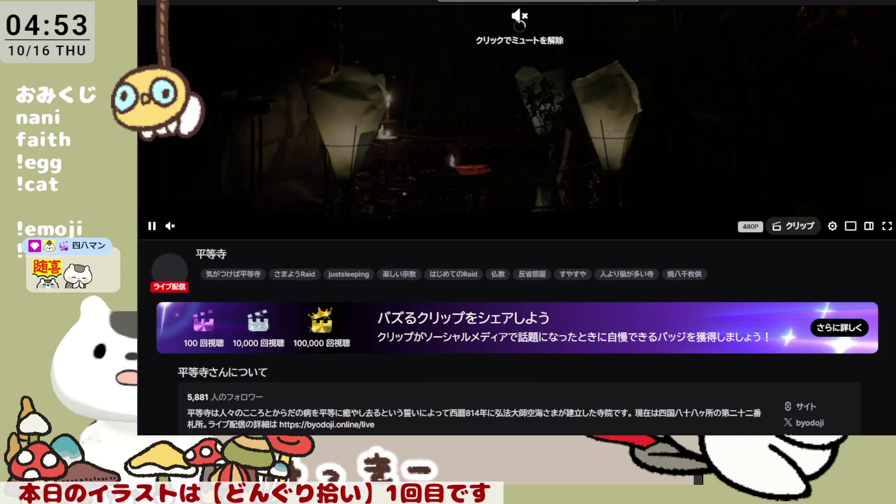
# Scroll the temple channel's Twitch page back up toward the live player
pyautogui.scroll(4, 537, 307)
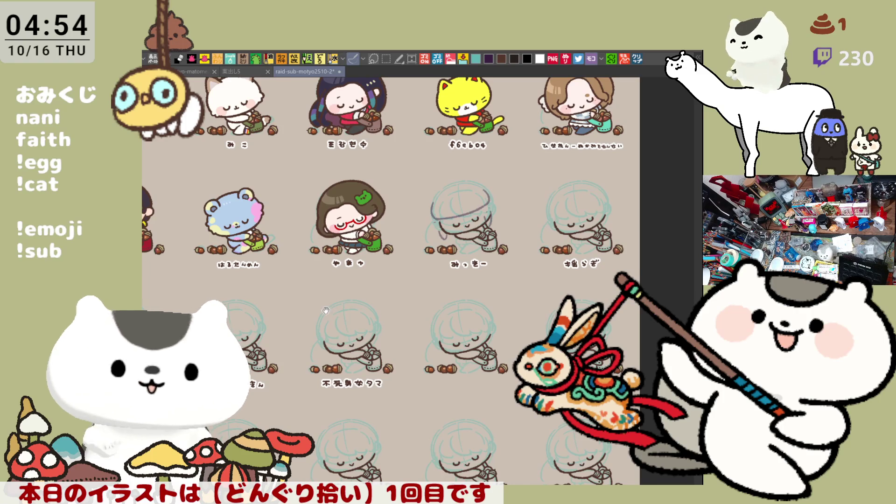
# Briefly hide and restore the dark rough sketch, then frame the chibi's hat and face
pyautogui.moveTo(328, 311); pyautogui.dragTo(425, 360)
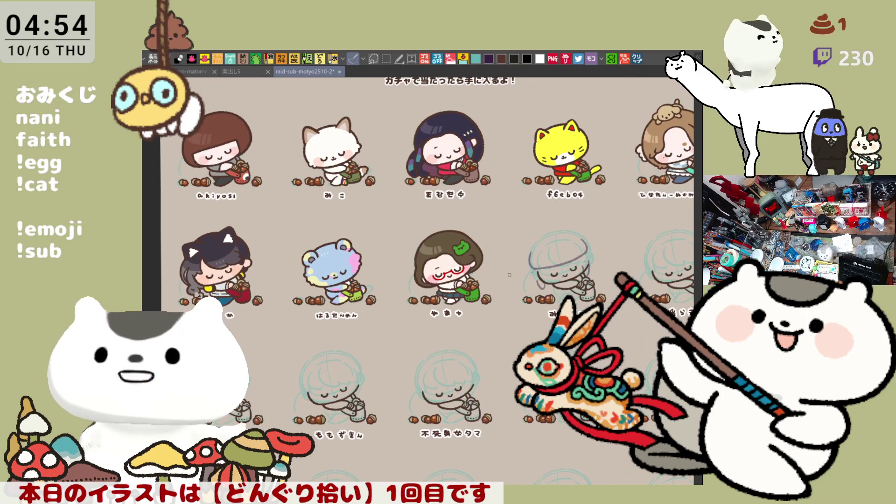
pyautogui.scroll(4, 510, 275)
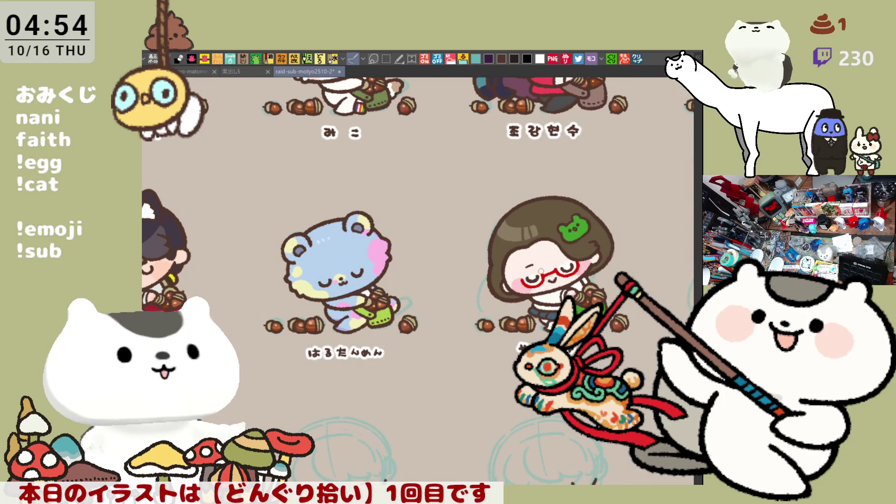
pyautogui.hscroll(10, 541, 288)
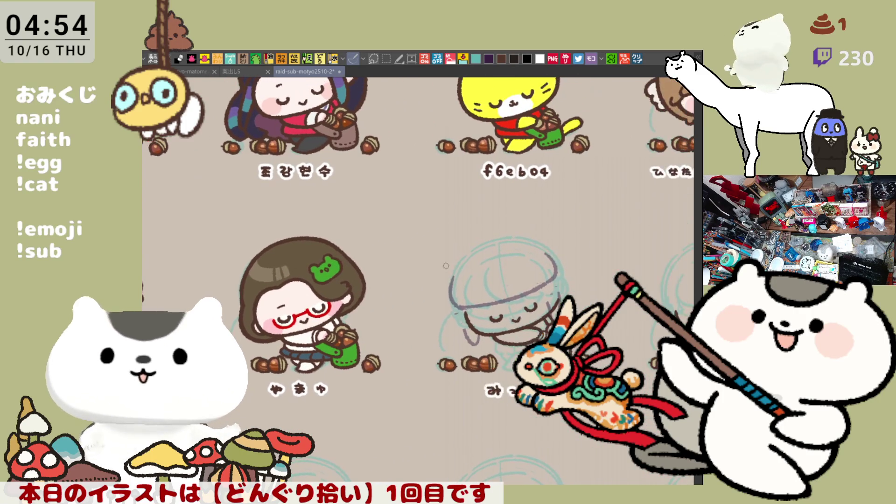
pyautogui.hotkey('ctrl', 'z')
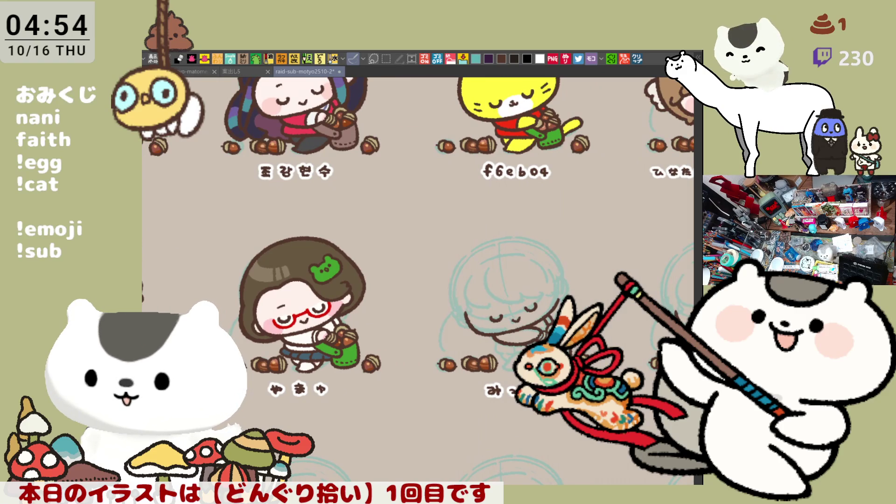
pyautogui.hotkey('ctrl', 'y')
pyautogui.scroll(-1, 420, 280)
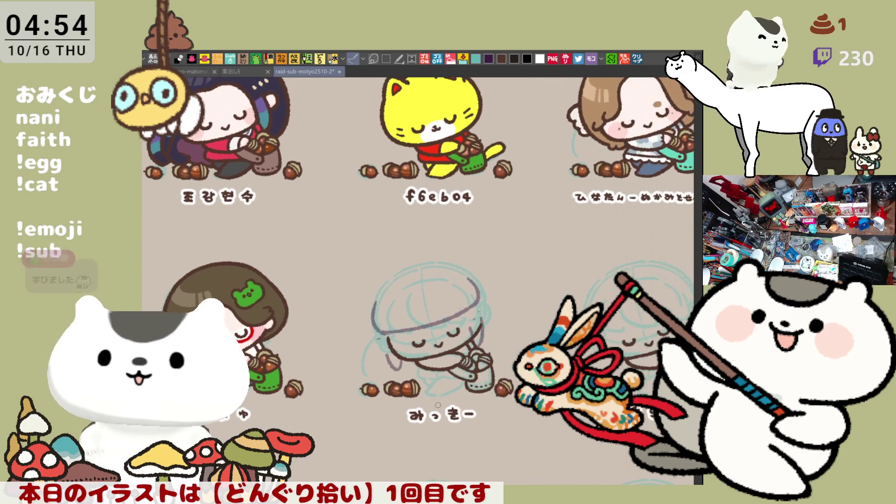
pyautogui.scroll(2, 420, 303)
pyautogui.scroll(3, 371, 383)
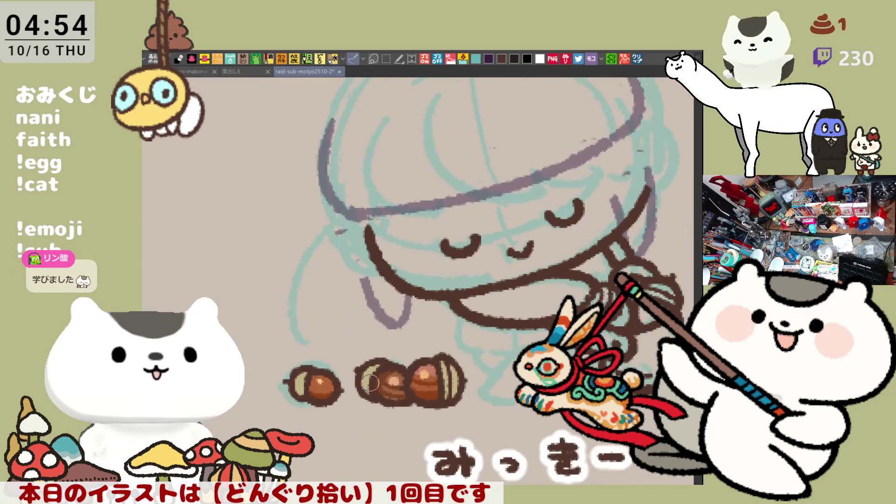
pyautogui.moveTo(466, 283); pyautogui.dragTo(461, 370)
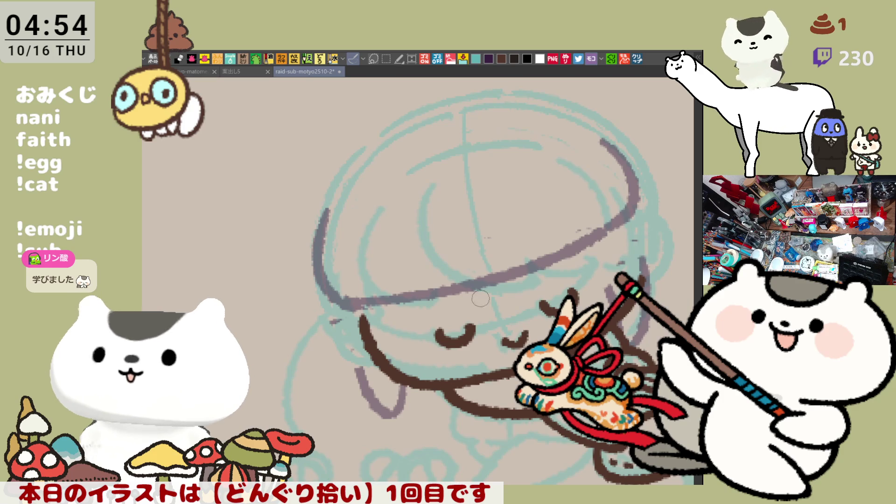
pyautogui.moveTo(494, 308); pyautogui.dragTo(443, 281)
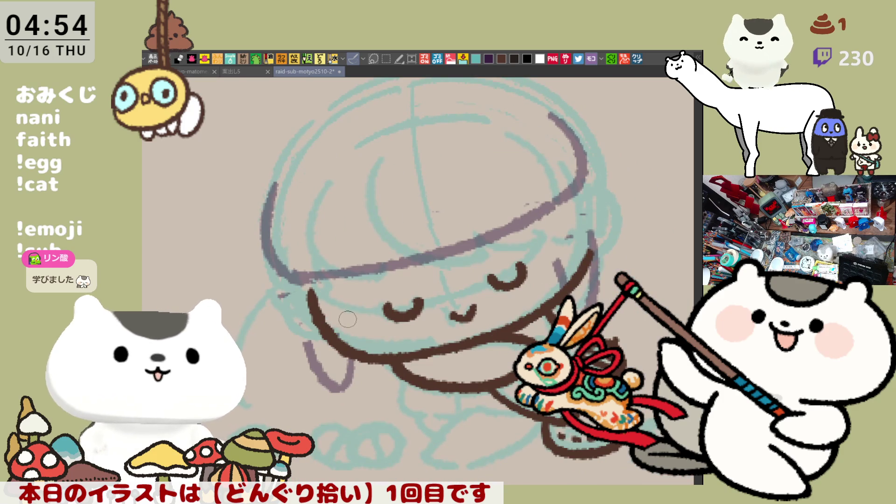
# Draw a mauve hair strand under the hat brim on the right side
pyautogui.moveTo(387, 266)
pyautogui.mouseDown()
pyautogui.moveTo(446, 280)
pyautogui.moveTo(490, 247)
pyautogui.moveTo(486, 233)
pyautogui.moveTo(467, 259)
pyautogui.moveTo(506, 235)
pyautogui.moveTo(586, 231)
pyautogui.mouseUp()
pyautogui.hotkey('ctrl', 'z')
pyautogui.moveTo(497, 225); pyautogui.dragTo(565, 238)
pyautogui.hotkey('ctrl', 'z')
pyautogui.moveTo(504, 243); pyautogui.dragTo(572, 239)
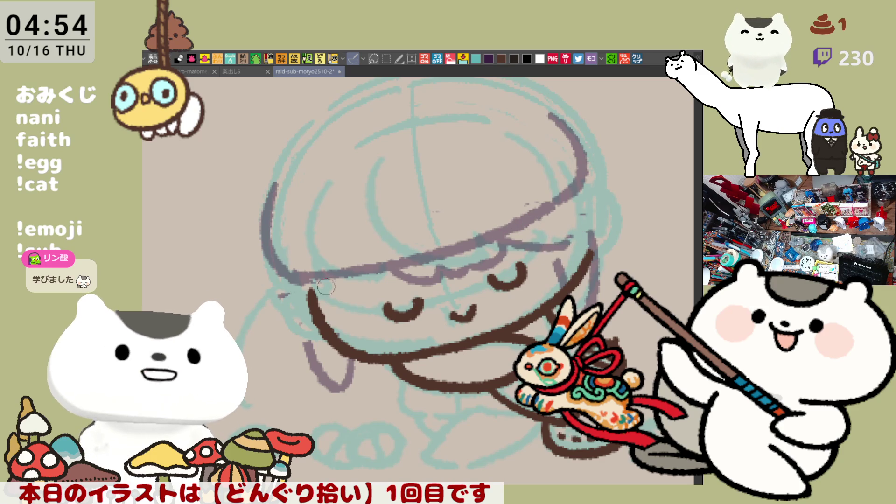
# Add short mauve hair strands left of the face under the brim
pyautogui.moveTo(345, 280); pyautogui.dragTo(333, 312)
pyautogui.hotkey('ctrl', 'z')
pyautogui.moveTo(348, 283); pyautogui.dragTo(330, 311)
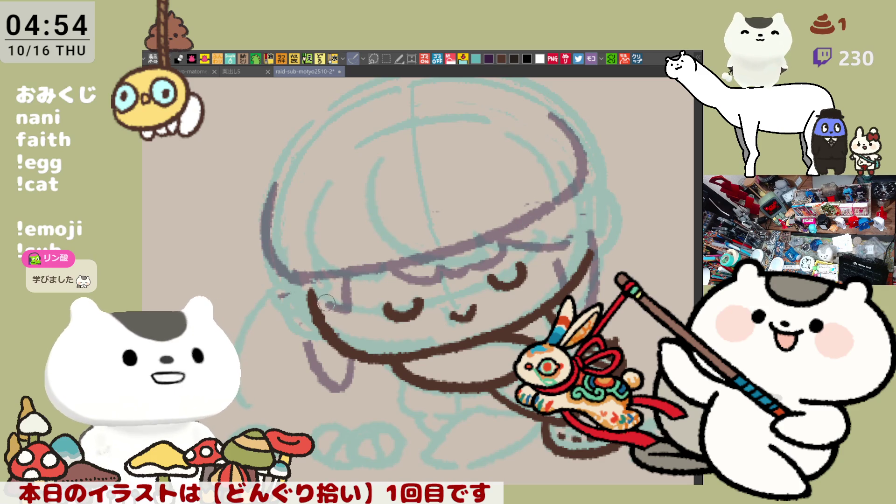
pyautogui.hotkey('ctrl', 'z')
pyautogui.moveTo(350, 275)
pyautogui.mouseDown()
pyautogui.moveTo(348, 308)
pyautogui.moveTo(333, 308)
pyautogui.mouseUp()
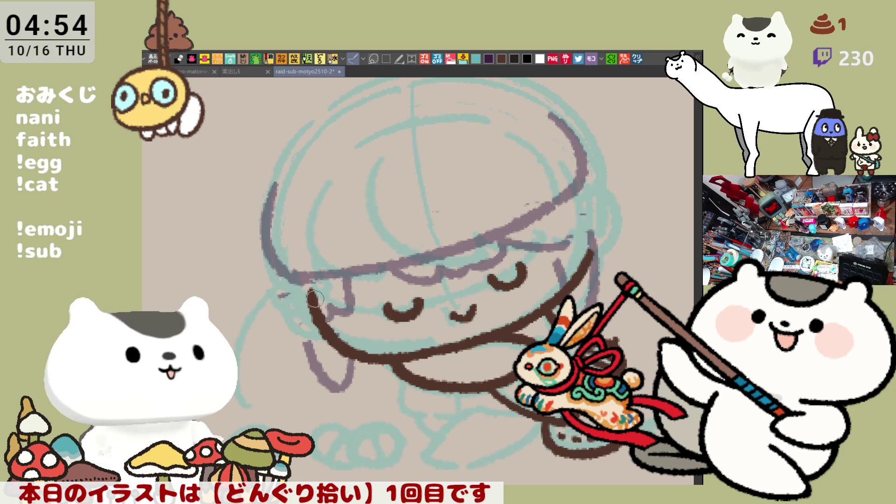
pyautogui.moveTo(303, 279); pyautogui.dragTo(311, 344)
pyautogui.hotkey('ctrl', 'z')
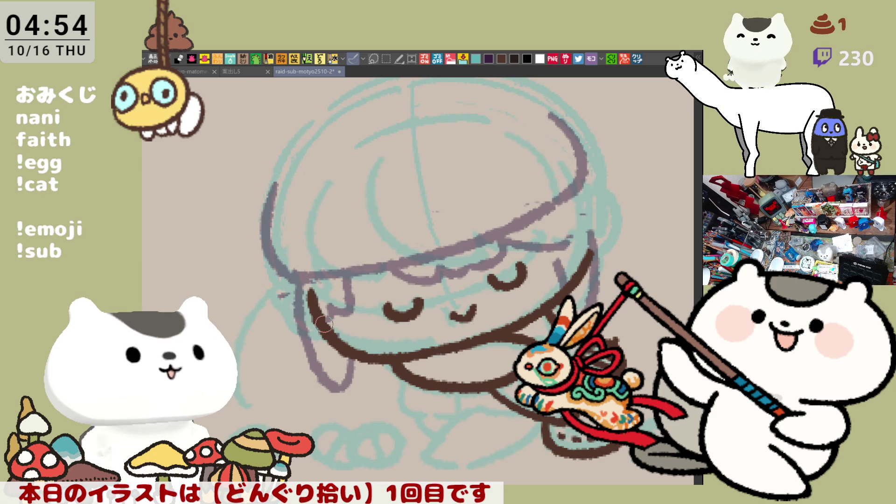
# Frame the みっきー character and ink the hat's left edge in purple
pyautogui.scroll(-5, 374, 339)
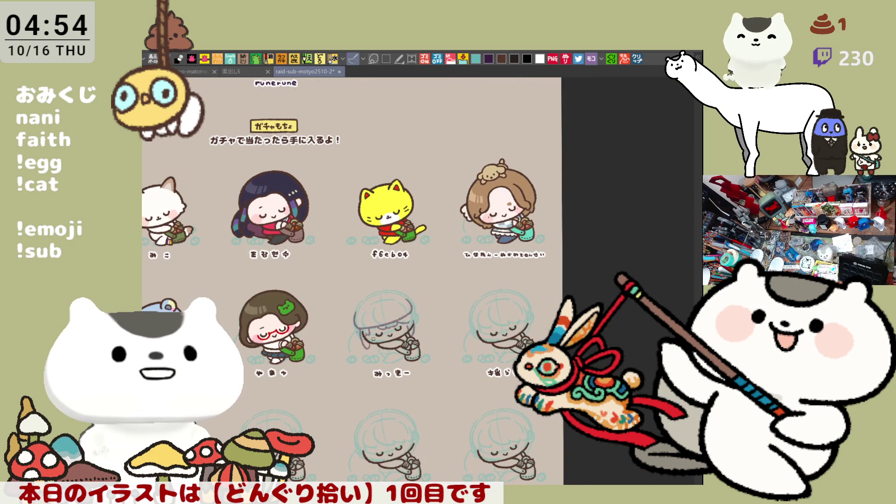
pyautogui.moveTo(373, 339); pyautogui.dragTo(479, 311)
pyautogui.moveTo(473, 224)
pyautogui.mouseDown()
pyautogui.moveTo(367, 462)
pyautogui.moveTo(368, 486)
pyautogui.moveTo(377, 403)
pyautogui.moveTo(428, 334)
pyautogui.mouseUp()
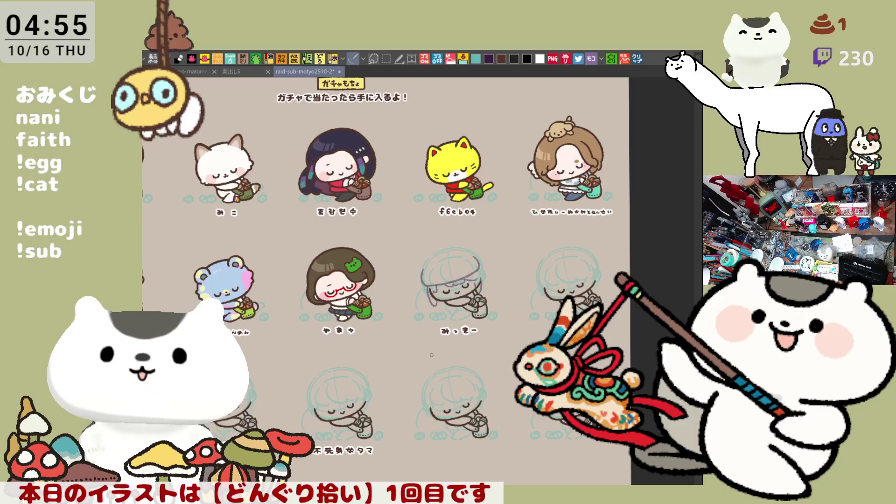
pyautogui.scroll(6, 432, 355)
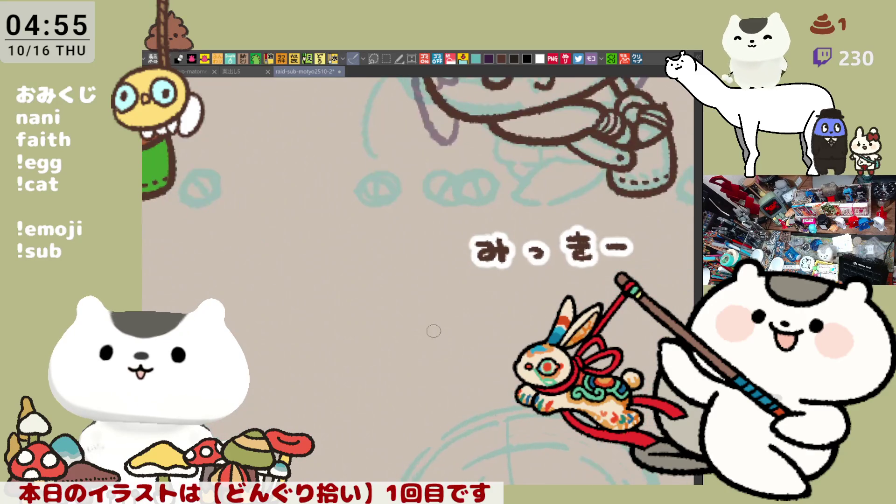
pyautogui.scroll(4, 433, 331)
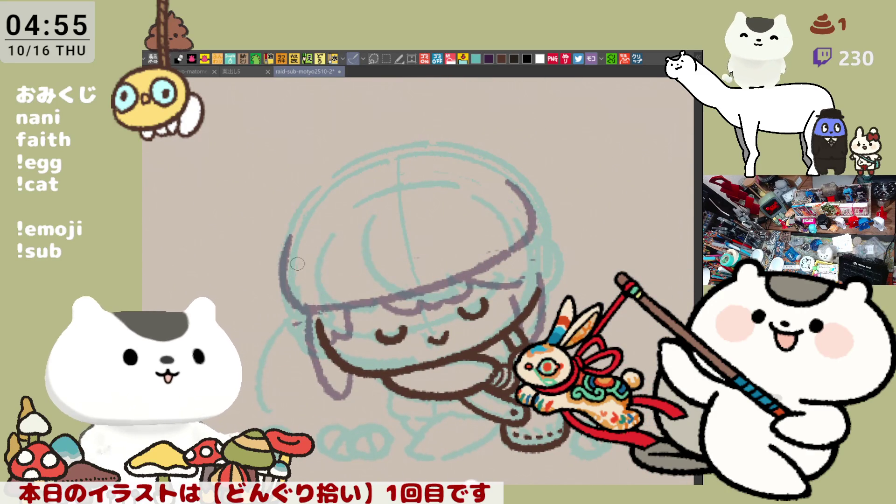
pyautogui.moveTo(287, 275)
pyautogui.mouseDown()
pyautogui.moveTo(316, 311)
pyautogui.moveTo(484, 236)
pyautogui.mouseUp()
pyautogui.hotkey('ctrl', 'z')
pyautogui.moveTo(304, 262)
pyautogui.mouseDown()
pyautogui.moveTo(460, 224)
pyautogui.moveTo(511, 193)
pyautogui.moveTo(535, 224)
pyautogui.moveTo(532, 235)
pyautogui.mouseUp()
# Ink the hat's curved right side and the left part of the brim
pyautogui.moveTo(509, 201)
pyautogui.mouseDown()
pyautogui.moveTo(521, 202)
pyautogui.moveTo(508, 173)
pyautogui.moveTo(537, 236)
pyautogui.mouseUp()
pyautogui.hotkey('ctrl', 'z')
pyautogui.hotkey('ctrl', 'z')
pyautogui.moveTo(513, 173)
pyautogui.mouseDown()
pyautogui.moveTo(538, 224)
pyautogui.moveTo(526, 240)
pyautogui.mouseUp()
pyautogui.hotkey('ctrl', 'z')
pyautogui.moveTo(542, 202); pyautogui.dragTo(515, 235)
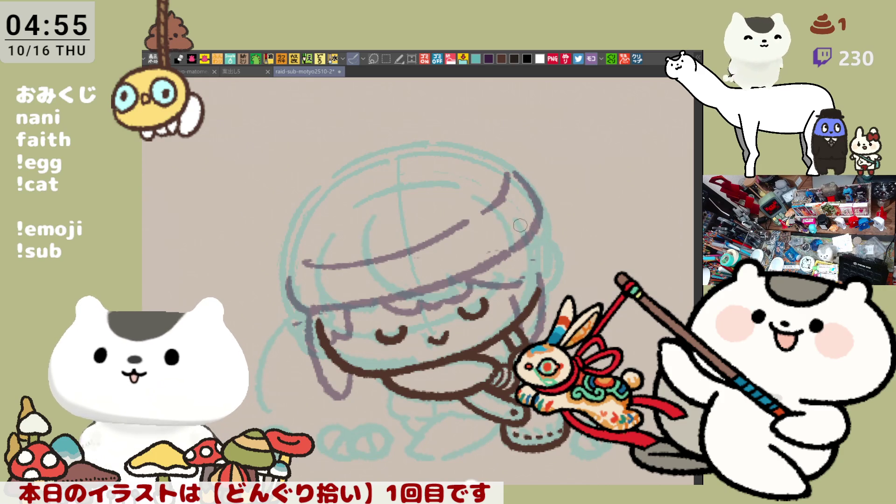
pyautogui.hotkey('ctrl', 'z')
pyautogui.moveTo(282, 265)
pyautogui.mouseDown()
pyautogui.moveTo(298, 306)
pyautogui.moveTo(334, 304)
pyautogui.mouseUp()
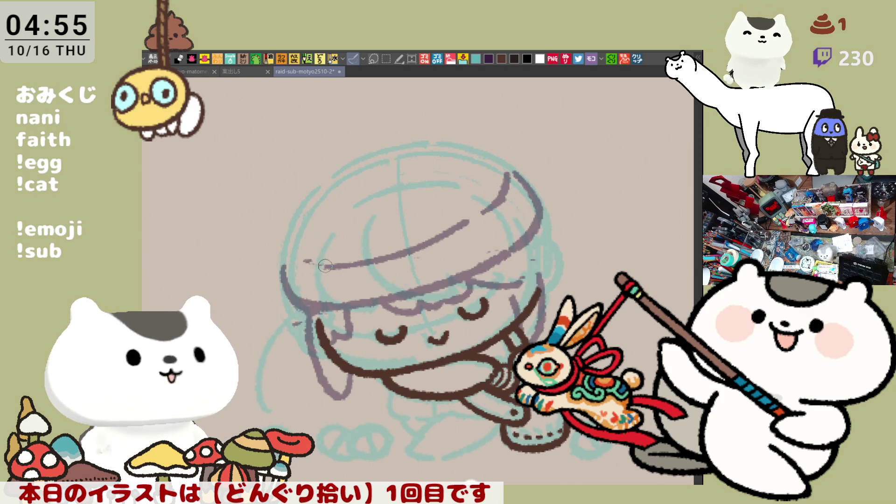
pyautogui.moveTo(286, 256); pyautogui.dragTo(346, 277)
pyautogui.hotkey('ctrl', 'z')
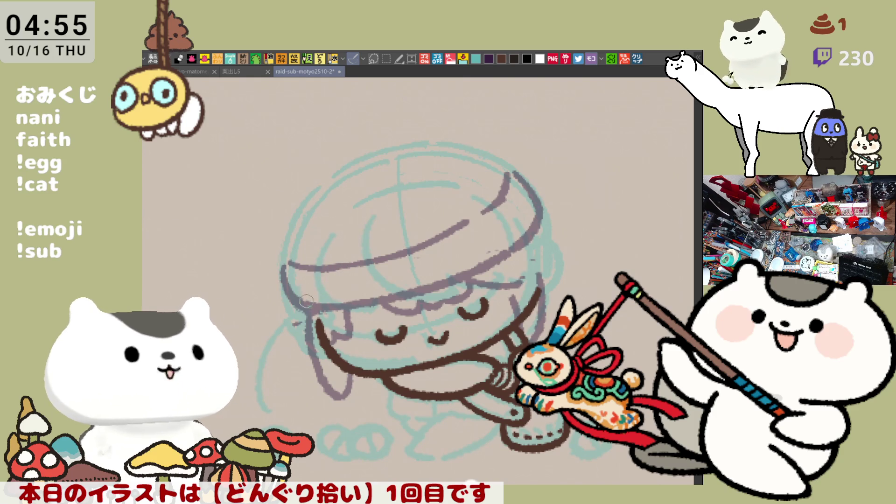
# Draw the upper right hat stroke and a band rising across the hat
pyautogui.moveTo(508, 176); pyautogui.dragTo(469, 216)
pyautogui.hotkey('ctrl', 'z')
pyautogui.moveTo(509, 174); pyautogui.dragTo(474, 212)
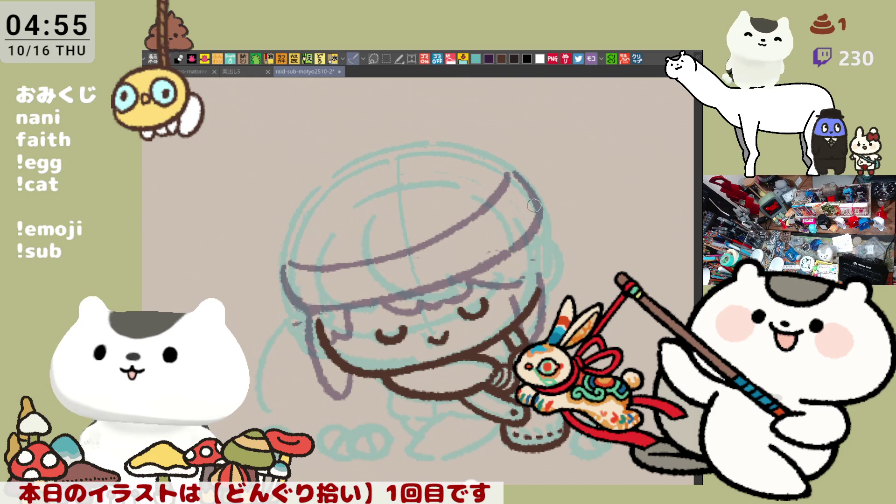
pyautogui.moveTo(288, 242)
pyautogui.mouseDown()
pyautogui.moveTo(364, 243)
pyautogui.moveTo(445, 214)
pyautogui.moveTo(504, 173)
pyautogui.mouseUp()
pyautogui.hotkey('ctrl', 'z')
pyautogui.moveTo(341, 246)
pyautogui.mouseDown()
pyautogui.moveTo(418, 222)
pyautogui.moveTo(514, 172)
pyautogui.mouseUp()
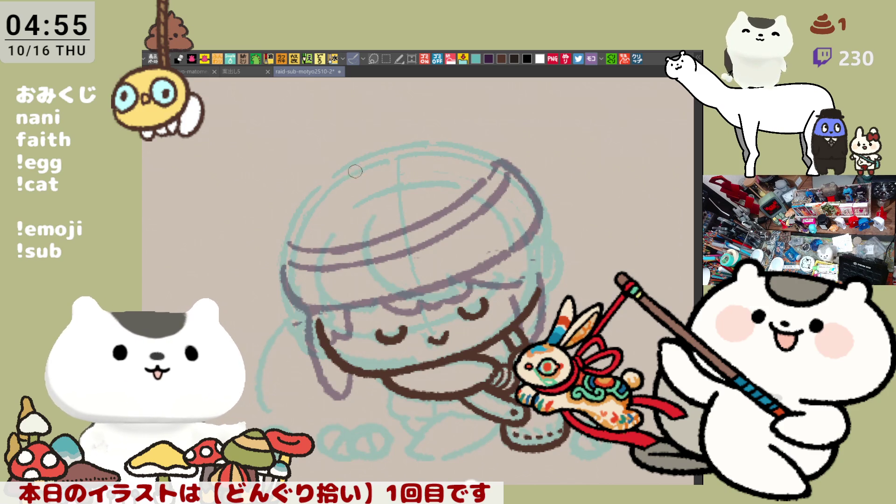
# Add arcs along the hat's left side and top, then touch up the left edge and brim
pyautogui.moveTo(345, 170)
pyautogui.mouseDown()
pyautogui.moveTo(330, 252)
pyautogui.moveTo(346, 242)
pyautogui.mouseUp()
pyautogui.moveTo(329, 185); pyautogui.dragTo(292, 252)
pyautogui.hotkey('ctrl', 'z')
pyautogui.moveTo(344, 173)
pyautogui.mouseDown()
pyautogui.moveTo(430, 137)
pyautogui.moveTo(445, 192)
pyautogui.mouseUp()
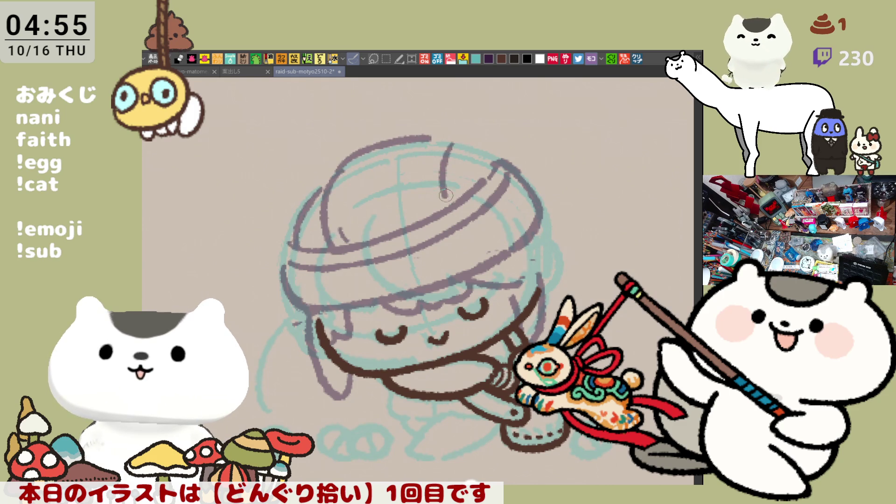
pyautogui.moveTo(420, 140)
pyautogui.mouseDown()
pyautogui.moveTo(446, 140)
pyautogui.moveTo(502, 165)
pyautogui.mouseUp()
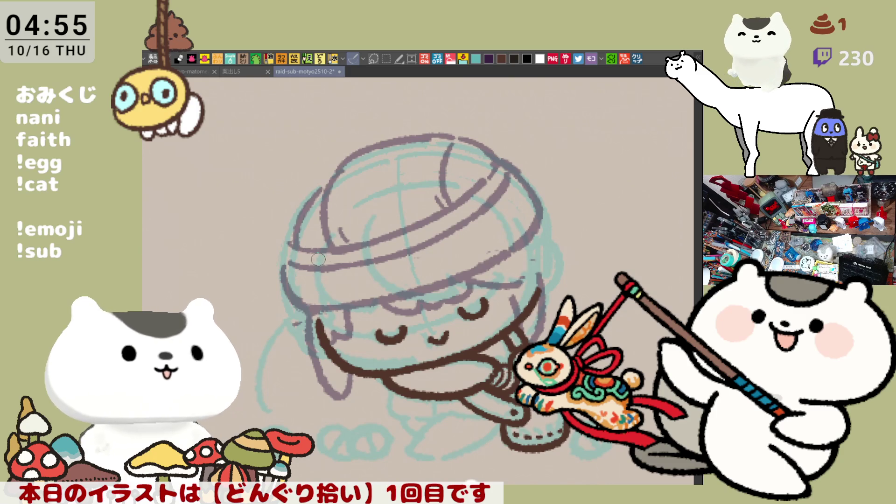
pyautogui.moveTo(291, 247)
pyautogui.mouseDown()
pyautogui.moveTo(291, 260)
pyautogui.moveTo(348, 294)
pyautogui.mouseUp()
pyautogui.moveTo(301, 271)
pyautogui.mouseDown()
pyautogui.moveTo(327, 301)
pyautogui.moveTo(303, 292)
pyautogui.mouseUp()
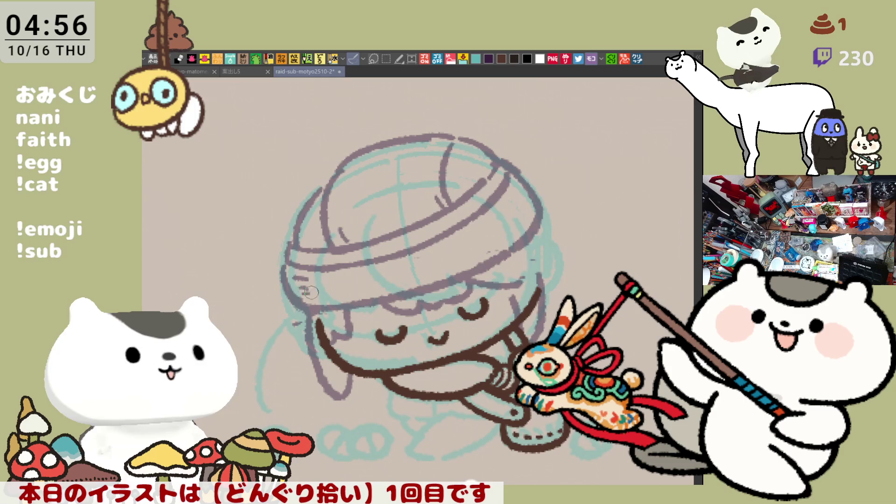
pyautogui.moveTo(290, 241)
pyautogui.mouseDown()
pyautogui.moveTo(285, 273)
pyautogui.moveTo(295, 271)
pyautogui.mouseUp()
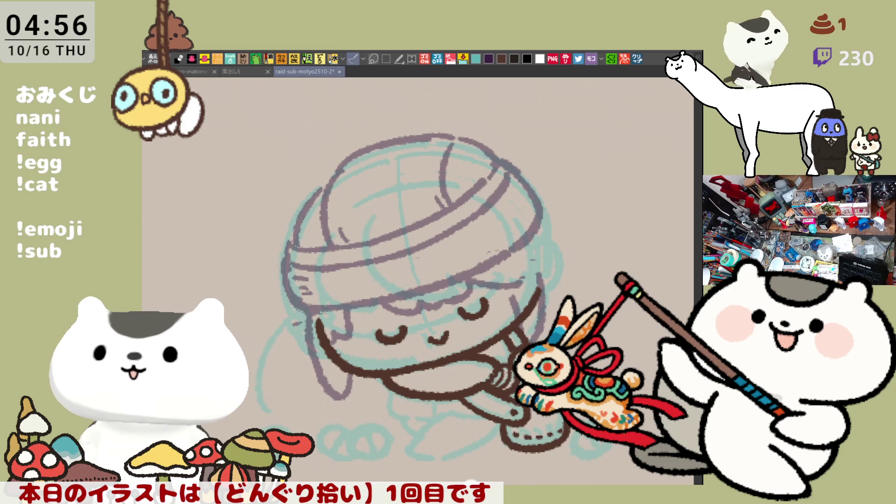
# Draw the round left ear on the hat with its inner curve
pyautogui.moveTo(311, 201)
pyautogui.mouseDown()
pyautogui.moveTo(261, 243)
pyautogui.moveTo(295, 282)
pyautogui.moveTo(248, 279)
pyautogui.moveTo(308, 200)
pyautogui.mouseUp()
pyautogui.hotkey('ctrl', 'z')
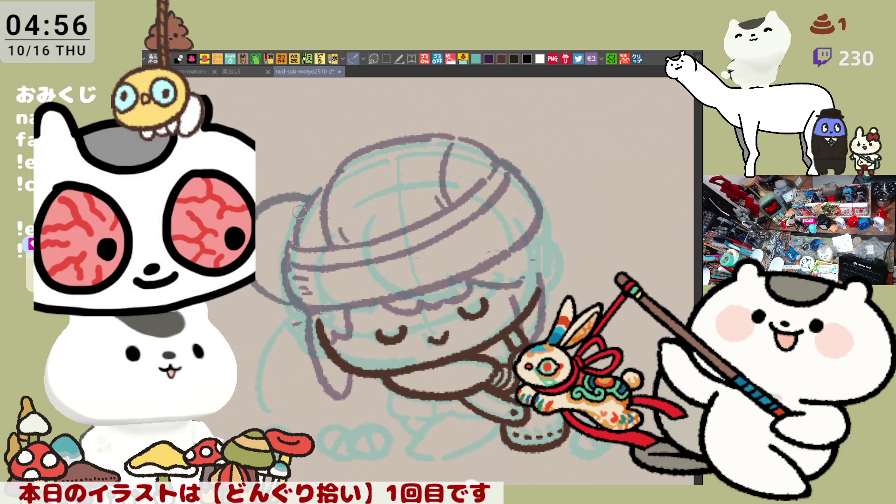
pyautogui.moveTo(252, 261); pyautogui.dragTo(297, 293)
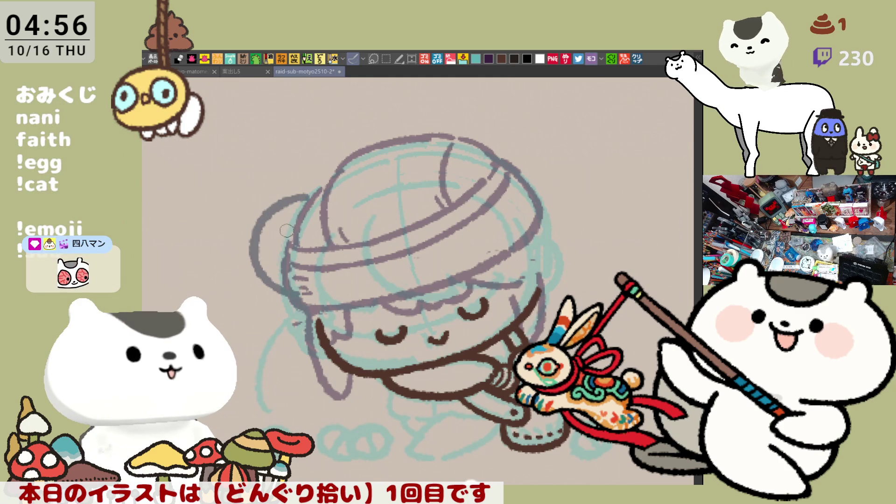
pyautogui.hotkey('ctrl', 'z')
pyautogui.moveTo(273, 205)
pyautogui.mouseDown()
pyautogui.moveTo(250, 235)
pyautogui.moveTo(283, 292)
pyautogui.mouseUp()
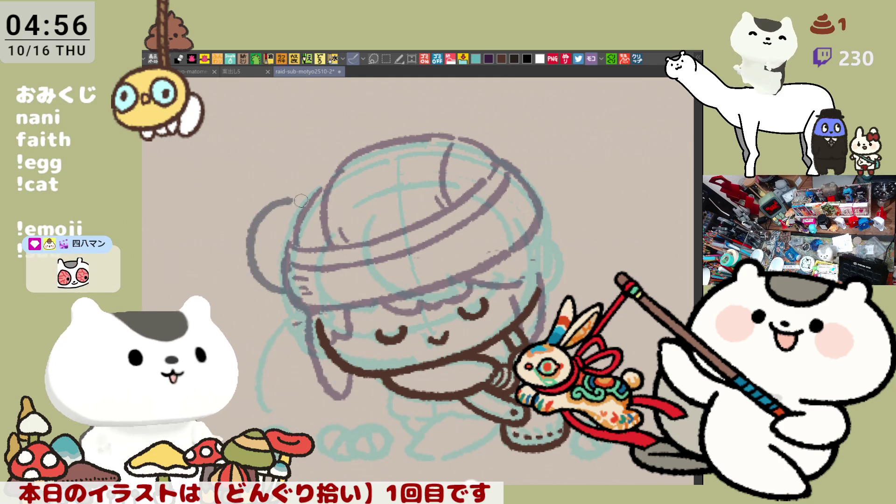
pyautogui.moveTo(256, 214)
pyautogui.mouseDown()
pyautogui.moveTo(311, 201)
pyautogui.moveTo(300, 239)
pyautogui.moveTo(295, 227)
pyautogui.moveTo(287, 273)
pyautogui.mouseUp()
pyautogui.hotkey('ctrl', 'z')
pyautogui.hotkey('ctrl', 'z')
pyautogui.moveTo(278, 226)
pyautogui.mouseDown()
pyautogui.moveTo(265, 261)
pyautogui.moveTo(280, 270)
pyautogui.mouseUp()
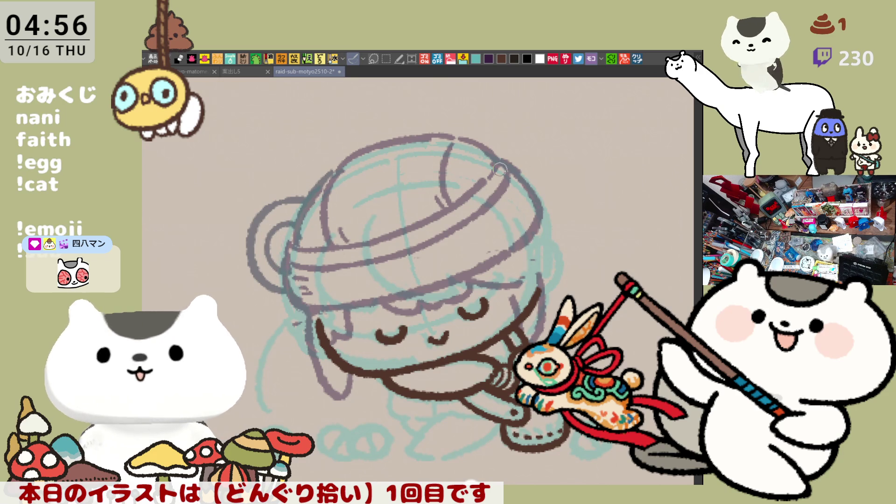
# Draw the round right ear with its inner curve and trace the head outline below it
pyautogui.moveTo(456, 216)
pyautogui.mouseDown()
pyautogui.moveTo(514, 177)
pyautogui.moveTo(453, 228)
pyautogui.mouseUp()
pyautogui.moveTo(501, 161)
pyautogui.mouseDown()
pyautogui.moveTo(476, 156)
pyautogui.moveTo(529, 206)
pyautogui.mouseUp()
pyautogui.hotkey('ctrl', 'z')
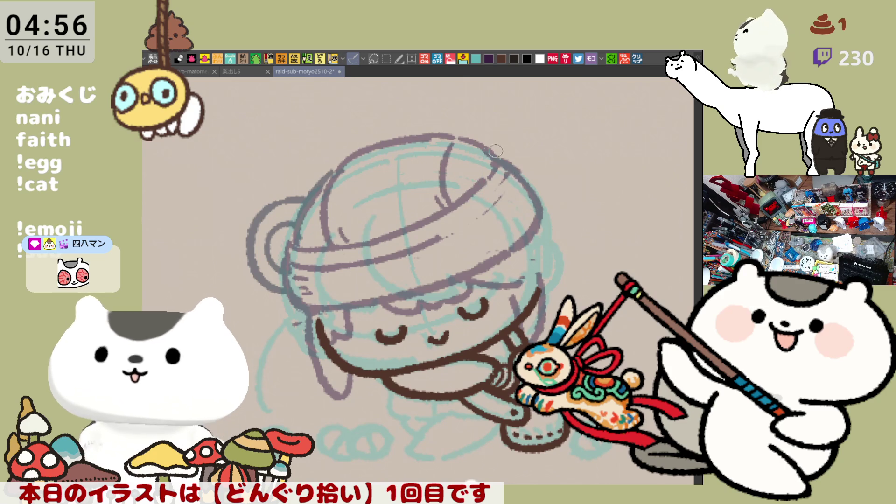
pyautogui.moveTo(481, 149)
pyautogui.mouseDown()
pyautogui.moveTo(537, 125)
pyautogui.moveTo(551, 206)
pyautogui.mouseUp()
pyautogui.hotkey('ctrl', 'z')
pyautogui.moveTo(481, 149)
pyautogui.mouseDown()
pyautogui.moveTo(516, 124)
pyautogui.moveTo(548, 207)
pyautogui.mouseUp()
pyautogui.hotkey('ctrl', 'z')
pyautogui.moveTo(476, 154)
pyautogui.mouseDown()
pyautogui.moveTo(502, 135)
pyautogui.moveTo(549, 208)
pyautogui.mouseUp()
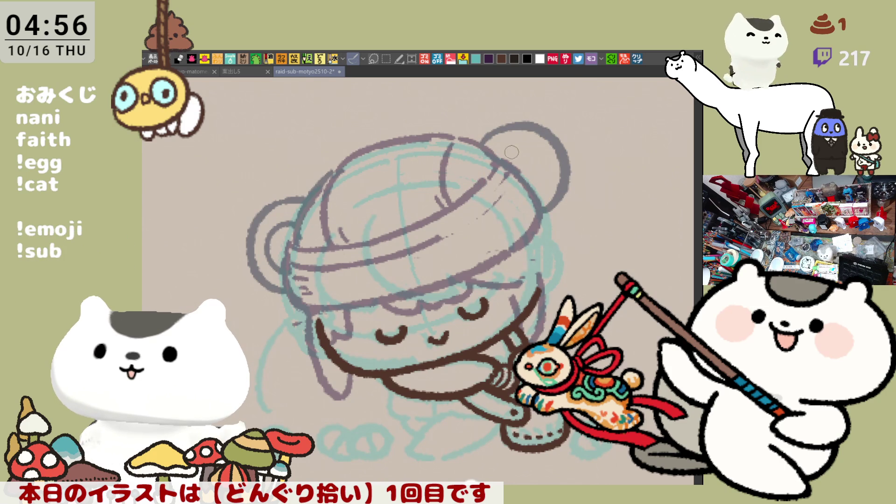
pyautogui.hotkey('ctrl', 'z')
pyautogui.moveTo(470, 147)
pyautogui.mouseDown()
pyautogui.moveTo(509, 122)
pyautogui.moveTo(546, 215)
pyautogui.mouseUp()
pyautogui.hotkey('ctrl', 'z')
pyautogui.moveTo(481, 154)
pyautogui.mouseDown()
pyautogui.moveTo(488, 140)
pyautogui.moveTo(562, 201)
pyautogui.moveTo(547, 216)
pyautogui.mouseUp()
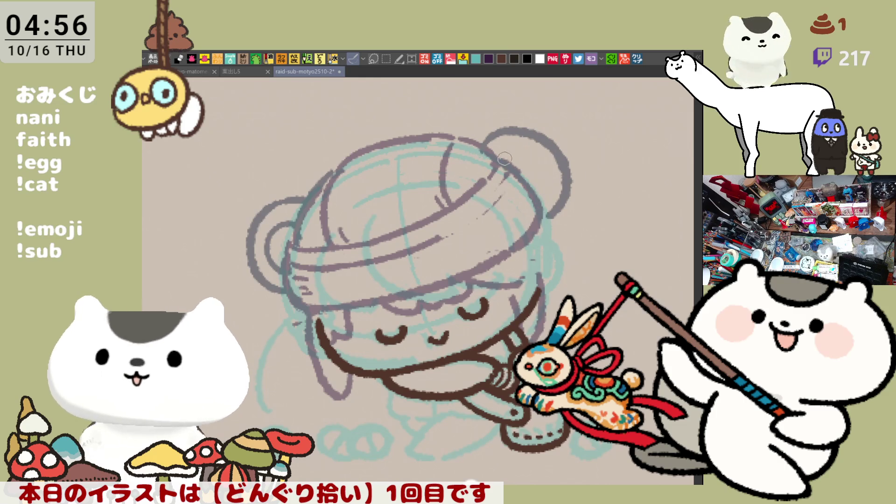
pyautogui.moveTo(516, 155); pyautogui.dragTo(531, 183)
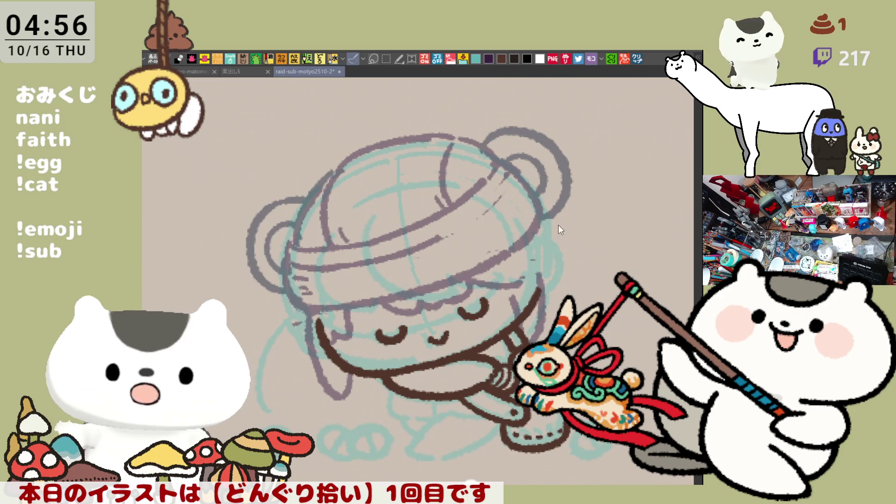
pyautogui.moveTo(552, 223); pyautogui.dragTo(566, 274)
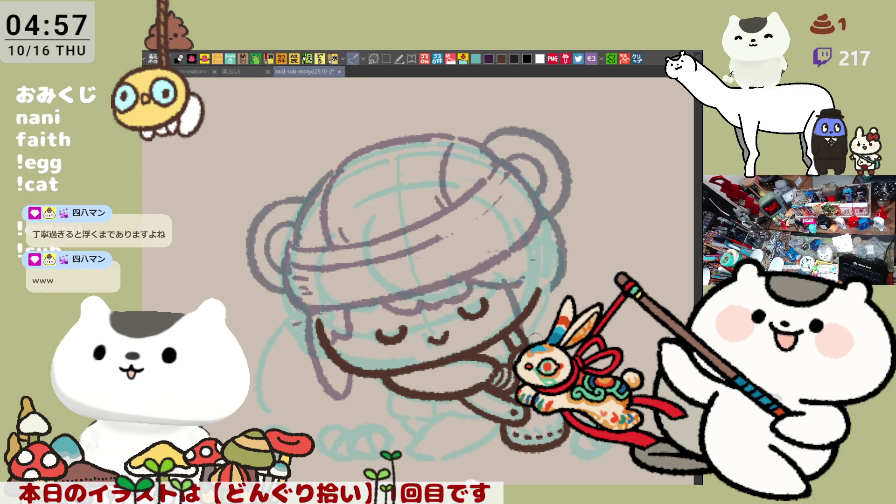
# Extend the face's right outline and draw a purple line down the face's left side
pyautogui.moveTo(524, 330); pyautogui.dragTo(542, 282)
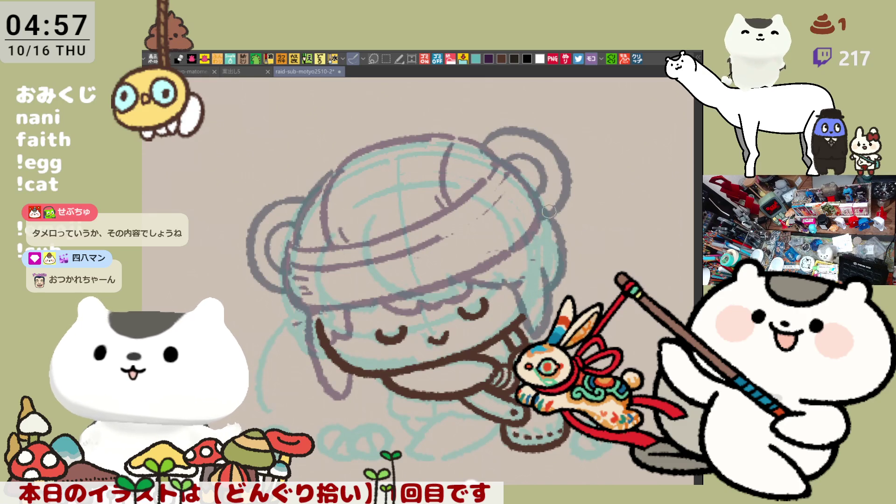
pyautogui.moveTo(287, 292)
pyautogui.mouseDown()
pyautogui.moveTo(298, 374)
pyautogui.moveTo(315, 356)
pyautogui.mouseUp()
pyautogui.hotkey('ctrl', 'z')
pyautogui.moveTo(279, 299); pyautogui.dragTo(290, 368)
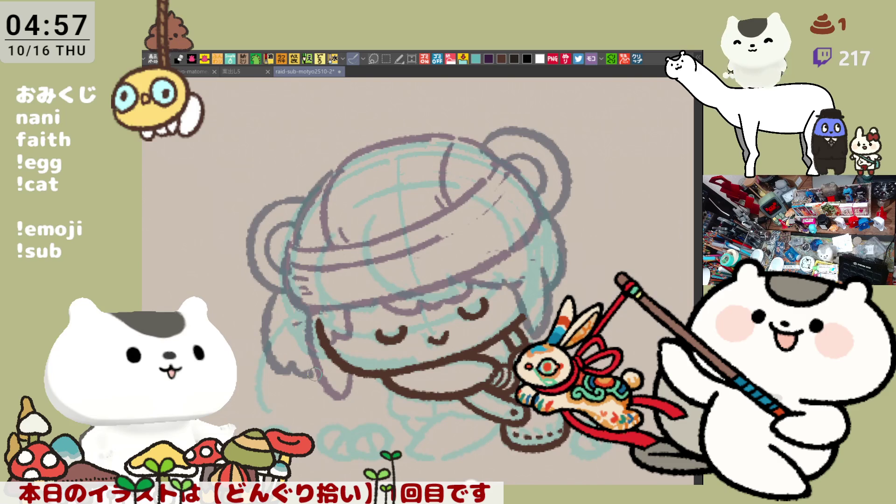
pyautogui.moveTo(460, 395); pyautogui.dragTo(413, 330)
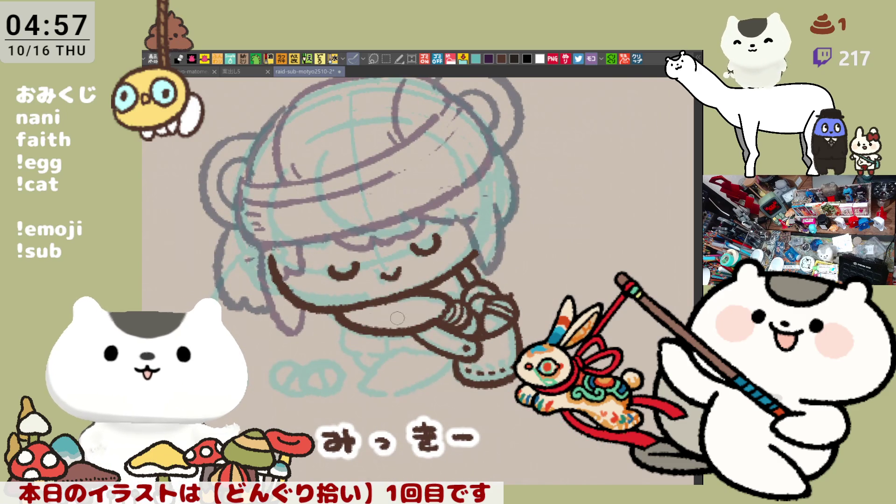
# Outline the folded leg and its bottom edge beneath the arms in purple-grey
pyautogui.moveTo(397, 299); pyautogui.dragTo(402, 315)
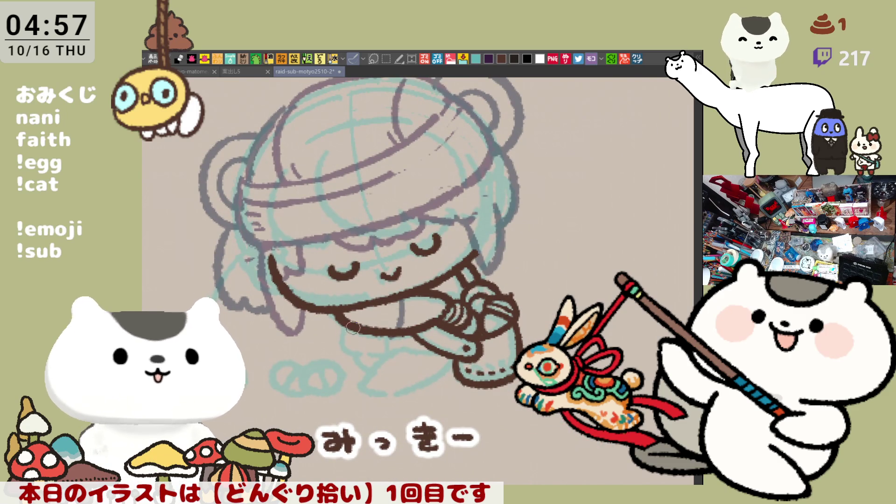
pyautogui.moveTo(380, 335); pyautogui.dragTo(406, 329)
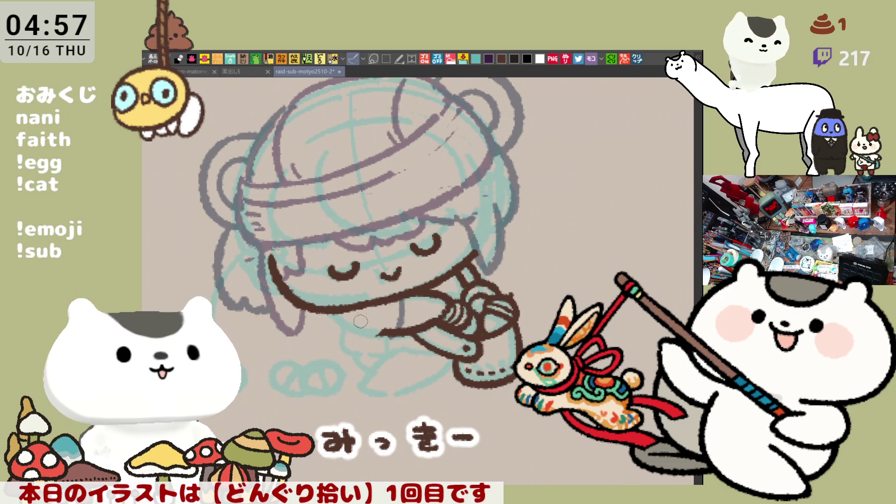
pyautogui.hotkey('ctrl', 'z')
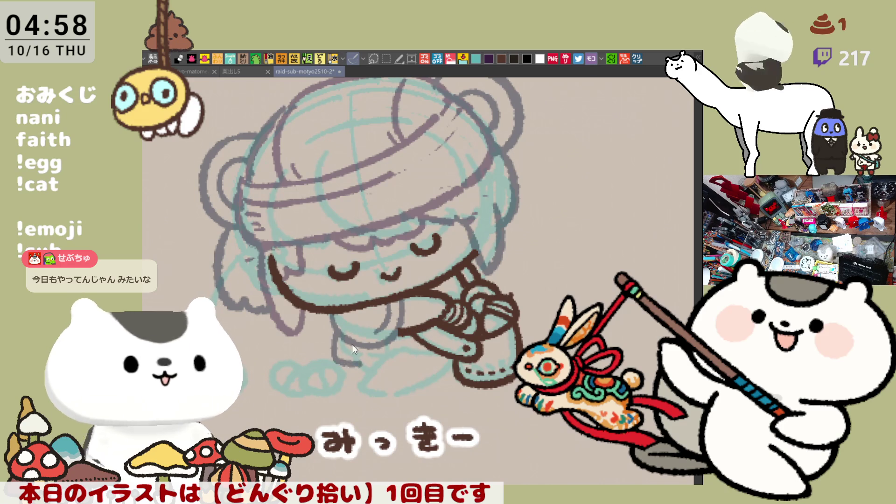
pyautogui.moveTo(333, 324)
pyautogui.mouseDown()
pyautogui.moveTo(326, 335)
pyautogui.moveTo(358, 368)
pyautogui.mouseUp()
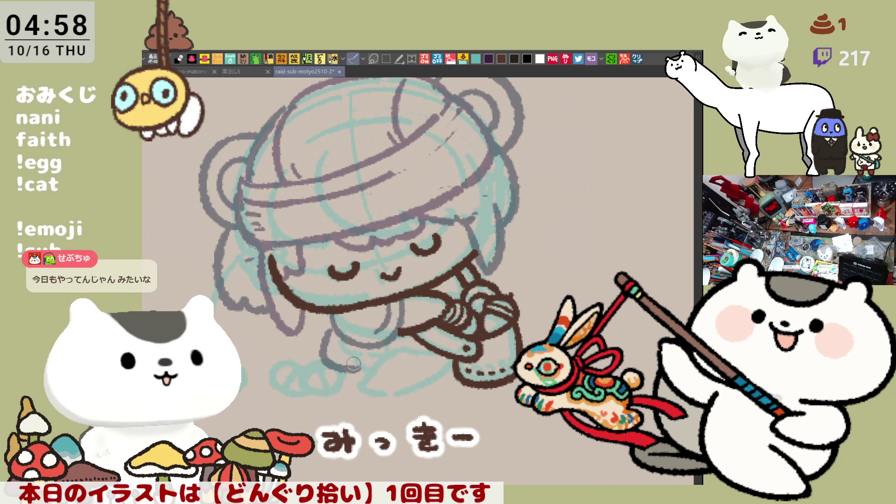
pyautogui.moveTo(339, 335)
pyautogui.mouseDown()
pyautogui.moveTo(327, 368)
pyautogui.moveTo(366, 378)
pyautogui.mouseUp()
pyautogui.moveTo(355, 341)
pyautogui.mouseDown()
pyautogui.moveTo(357, 369)
pyautogui.moveTo(366, 358)
pyautogui.mouseUp()
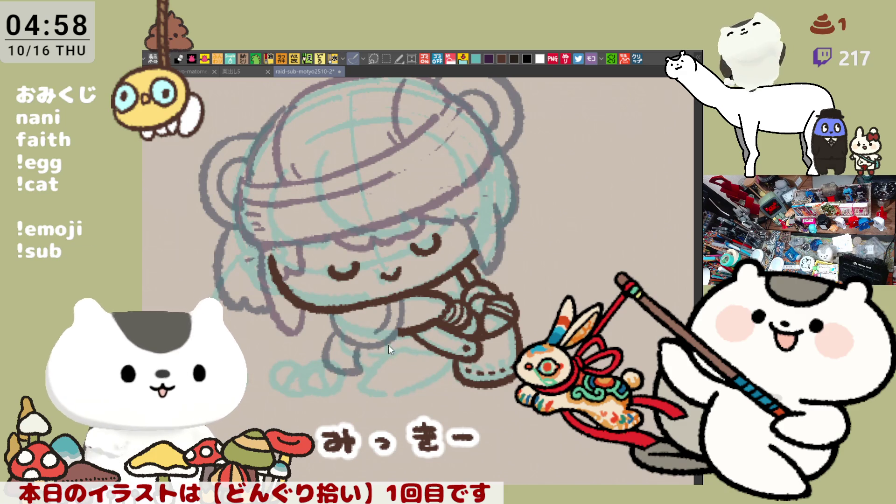
pyautogui.moveTo(383, 351); pyautogui.dragTo(419, 348)
pyautogui.hotkey('ctrl', 'z')
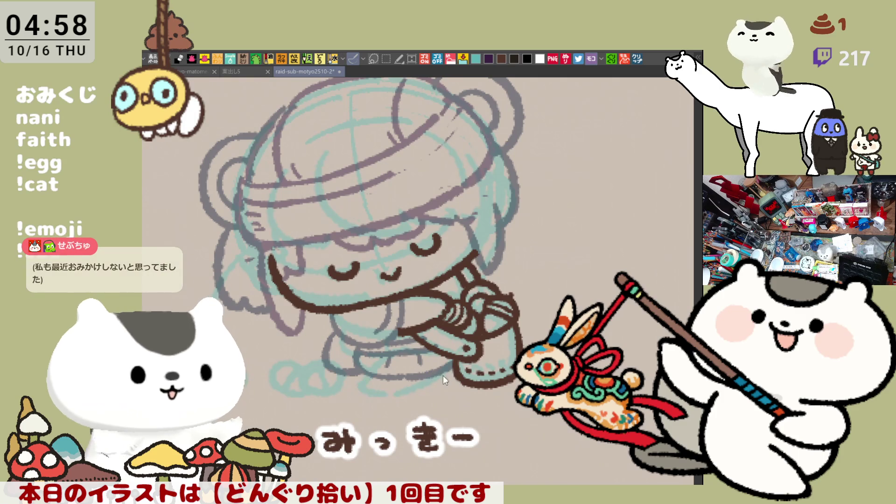
# Redraw the line along the leg's bottom and add a stroke left of the leg
pyautogui.moveTo(374, 386)
pyautogui.mouseDown()
pyautogui.moveTo(385, 396)
pyautogui.moveTo(430, 377)
pyautogui.moveTo(425, 388)
pyautogui.moveTo(396, 394)
pyautogui.moveTo(425, 391)
pyautogui.mouseUp()
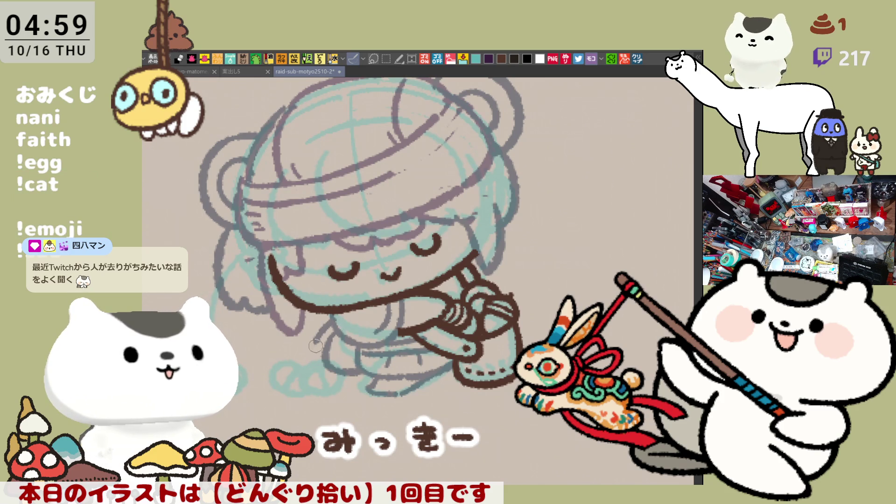
pyautogui.moveTo(333, 329)
pyautogui.mouseDown()
pyautogui.moveTo(312, 343)
pyautogui.moveTo(324, 359)
pyautogui.mouseUp()
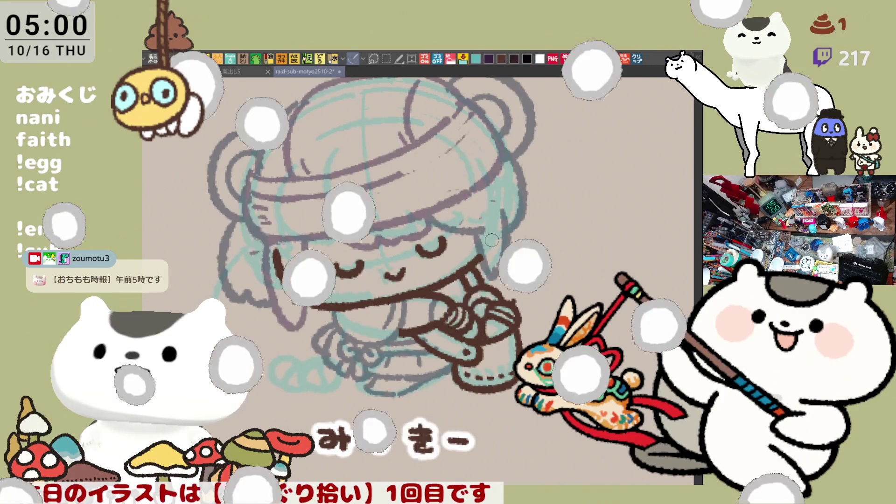
pyautogui.press('-')
# Rotate the view back, erase part of the old brim and redraw the purple hat-brim line
pyautogui.press('^')
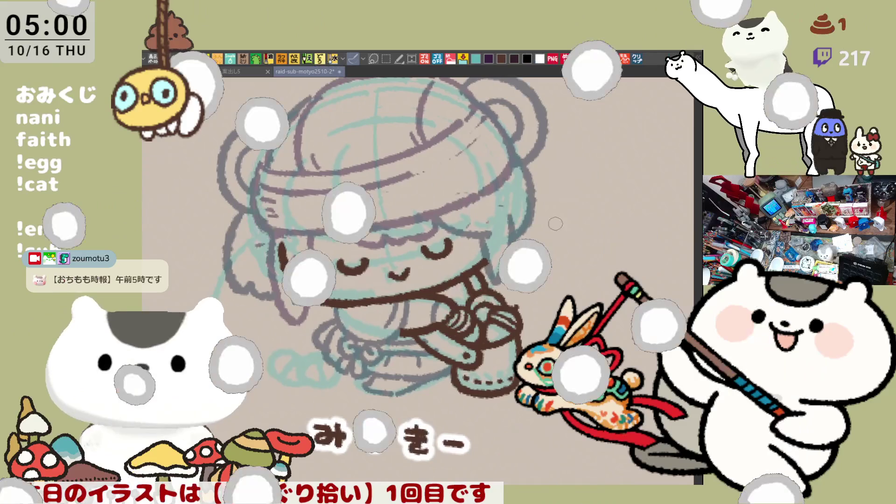
pyautogui.scroll(2, 379, 231)
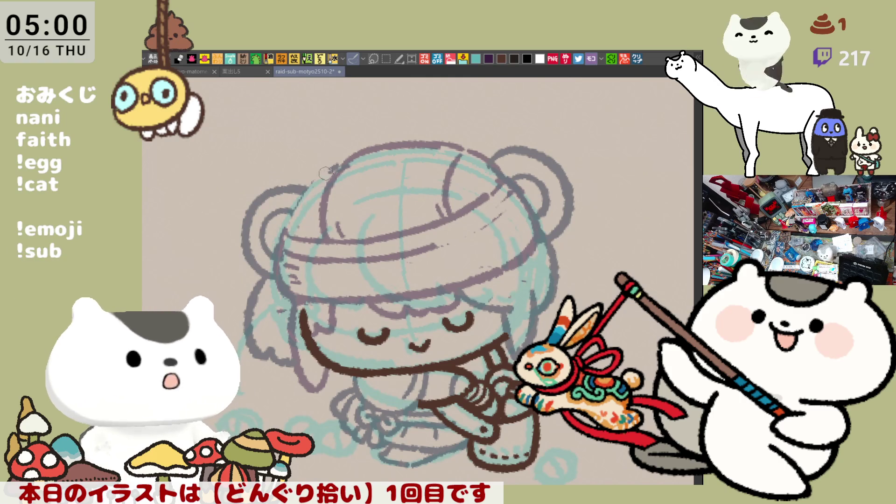
pyautogui.moveTo(456, 213)
pyautogui.mouseDown()
pyautogui.moveTo(392, 236)
pyautogui.moveTo(490, 214)
pyautogui.mouseUp()
pyautogui.moveTo(331, 247); pyautogui.dragTo(448, 217)
pyautogui.hotkey('ctrl', 'z')
pyautogui.moveTo(350, 247)
pyautogui.mouseDown()
pyautogui.moveTo(476, 215)
pyautogui.moveTo(516, 189)
pyautogui.mouseUp()
# Redraw the curved line above the brim with short marks beside it
pyautogui.moveTo(480, 161); pyautogui.dragTo(513, 188)
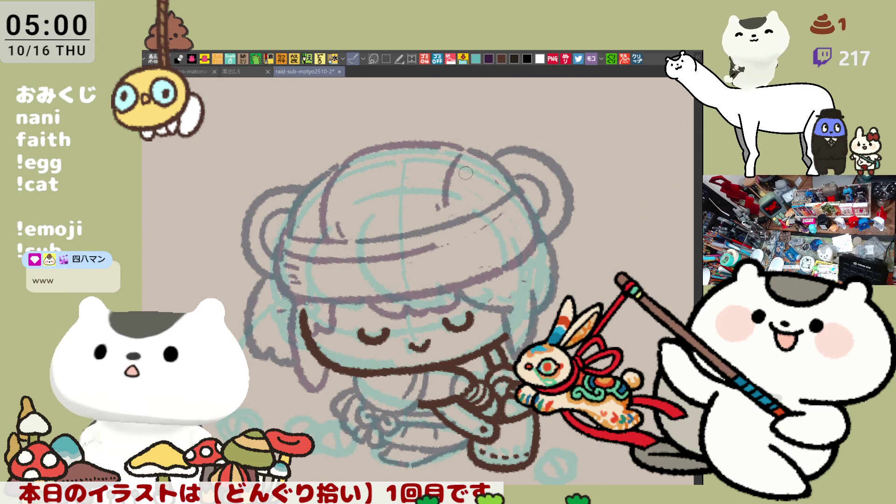
pyautogui.hotkey('ctrl', 'z')
pyautogui.moveTo(467, 146); pyautogui.dragTo(449, 215)
pyautogui.hotkey('ctrl', 'z')
pyautogui.moveTo(464, 147); pyautogui.dragTo(447, 219)
pyautogui.moveTo(434, 184); pyautogui.dragTo(436, 219)
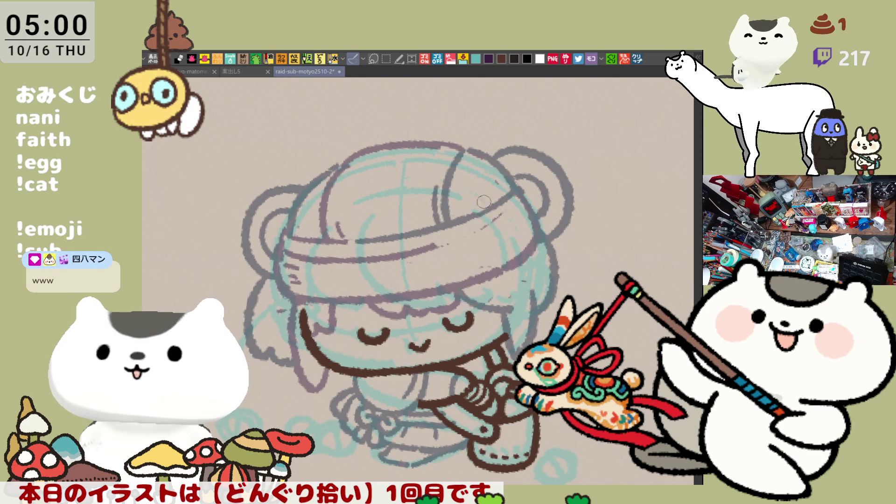
# Clean up stray strokes along the hat band and both ends of the brim
pyautogui.moveTo(332, 263)
pyautogui.mouseDown()
pyautogui.moveTo(346, 266)
pyautogui.moveTo(307, 258)
pyautogui.moveTo(470, 235)
pyautogui.mouseUp()
pyautogui.moveTo(515, 200)
pyautogui.mouseDown()
pyautogui.moveTo(530, 204)
pyautogui.moveTo(541, 234)
pyautogui.moveTo(523, 191)
pyautogui.moveTo(540, 228)
pyautogui.mouseUp()
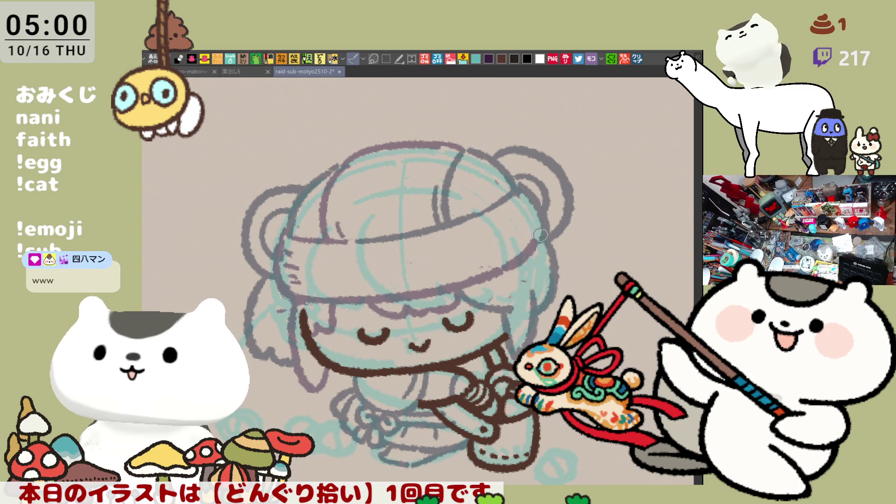
pyautogui.moveTo(490, 269)
pyautogui.mouseDown()
pyautogui.moveTo(544, 240)
pyautogui.moveTo(499, 250)
pyautogui.mouseUp()
pyautogui.moveTo(341, 285)
pyautogui.mouseDown()
pyautogui.moveTo(291, 266)
pyautogui.moveTo(336, 280)
pyautogui.moveTo(289, 275)
pyautogui.moveTo(355, 285)
pyautogui.moveTo(299, 283)
pyautogui.moveTo(345, 283)
pyautogui.mouseUp()
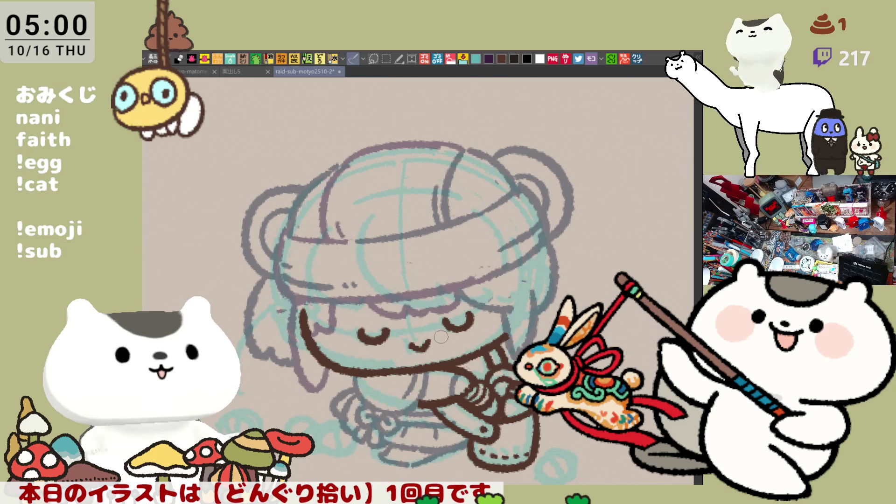
# Erase the old dark sketch strokes on the hat's right and left sides
pyautogui.scroll(-5, 500, 377)
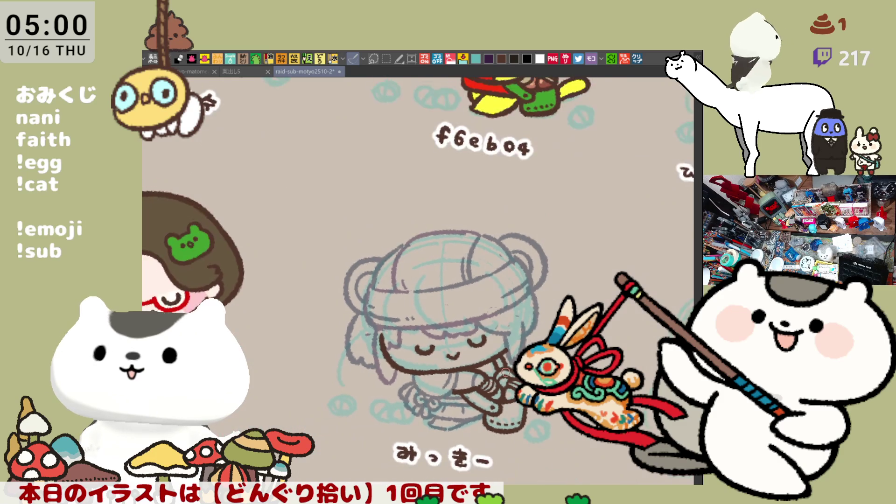
pyautogui.scroll(5, 506, 372)
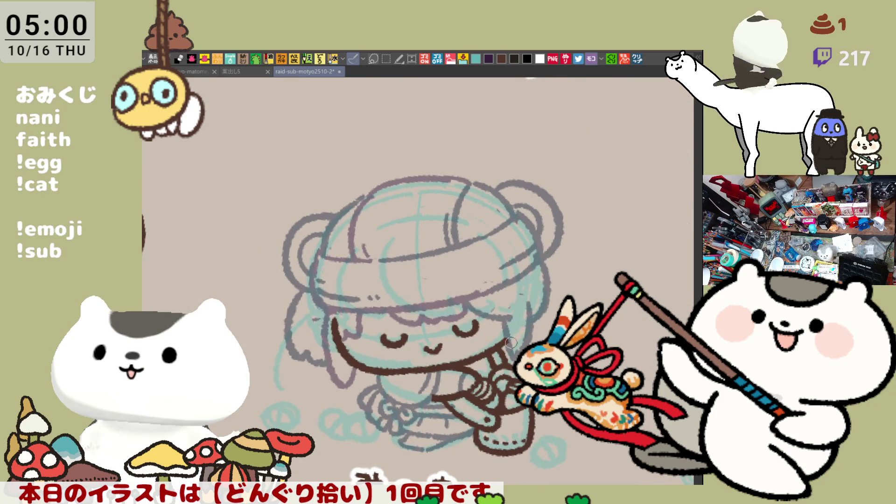
pyautogui.moveTo(454, 194); pyautogui.dragTo(453, 236)
pyautogui.moveTo(355, 211)
pyautogui.mouseDown()
pyautogui.moveTo(368, 209)
pyautogui.moveTo(360, 255)
pyautogui.mouseUp()
# Redraw clean dark pen lines down the hat's left and right sides
pyautogui.hotkey('ctrl', 'z')
pyautogui.moveTo(365, 191); pyautogui.dragTo(354, 252)
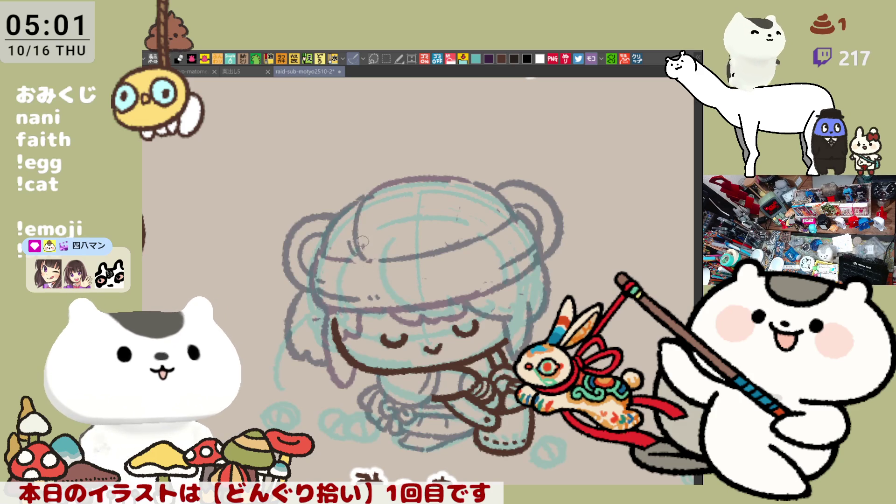
pyautogui.moveTo(481, 193); pyautogui.dragTo(478, 222)
pyautogui.hotkey('ctrl', 'z')
pyautogui.moveTo(459, 183); pyautogui.dragTo(474, 228)
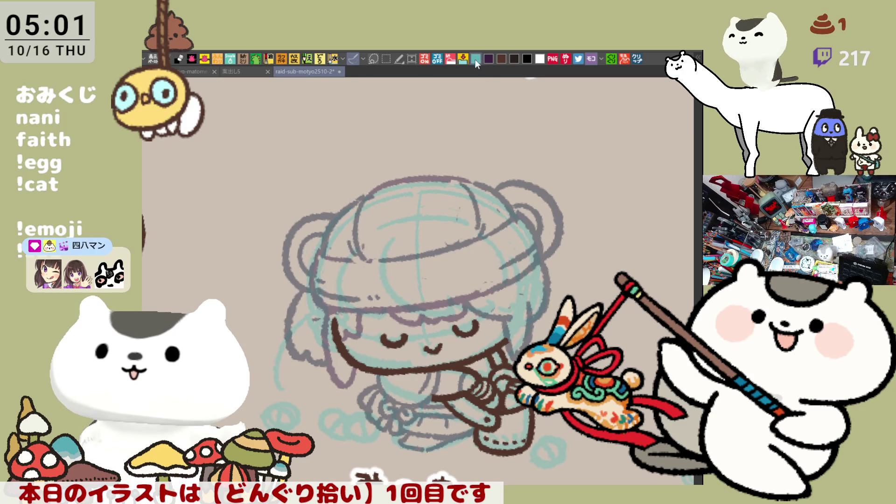
pyautogui.moveTo(438, 335); pyautogui.dragTo(394, 260)
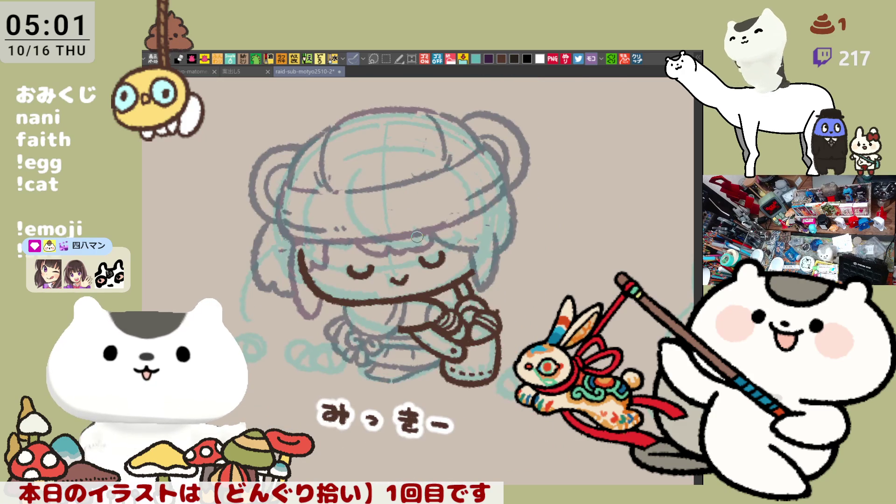
pyautogui.scroll(2, 417, 237)
pyautogui.scroll(2, 425, 205)
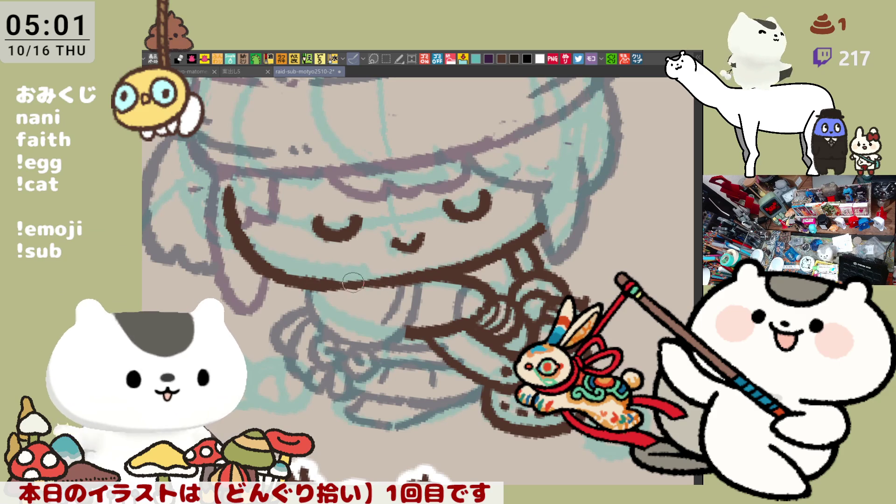
# Ink the brown chin curve and the line rising up from the chin
pyautogui.moveTo(304, 276)
pyautogui.mouseDown()
pyautogui.moveTo(341, 350)
pyautogui.moveTo(382, 354)
pyautogui.mouseUp()
pyautogui.hotkey('ctrl', 'z')
pyautogui.moveTo(304, 275)
pyautogui.mouseDown()
pyautogui.moveTo(368, 343)
pyautogui.moveTo(439, 273)
pyautogui.mouseUp()
pyautogui.hotkey('ctrl', 'z')
pyautogui.moveTo(351, 344)
pyautogui.mouseDown()
pyautogui.moveTo(418, 312)
pyautogui.moveTo(439, 271)
pyautogui.mouseUp()
pyautogui.hotkey('ctrl', 'z')
pyautogui.moveTo(347, 344)
pyautogui.mouseDown()
pyautogui.moveTo(421, 302)
pyautogui.moveTo(424, 270)
pyautogui.mouseUp()
pyautogui.hotkey('ctrl', 'z')
pyautogui.moveTo(348, 345); pyautogui.dragTo(425, 295)
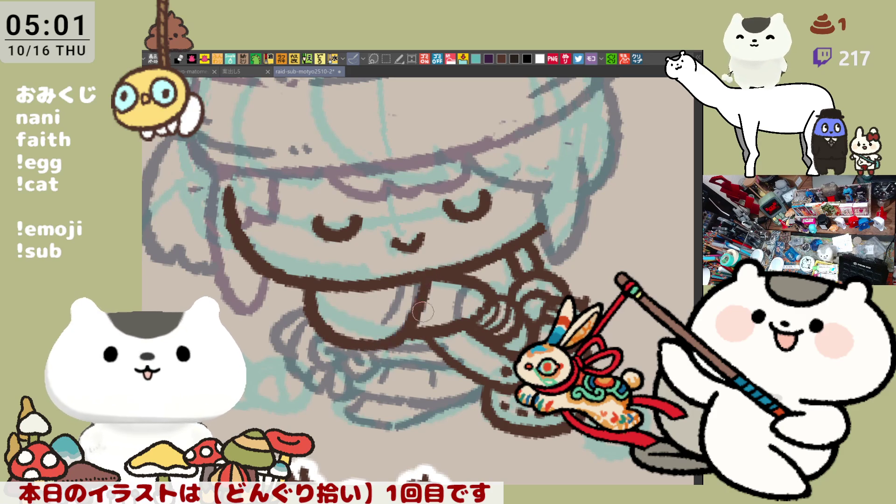
# With the canvas mirrored horizontally, ink a smooth brown curve down from the mouth
pyautogui.press('h')
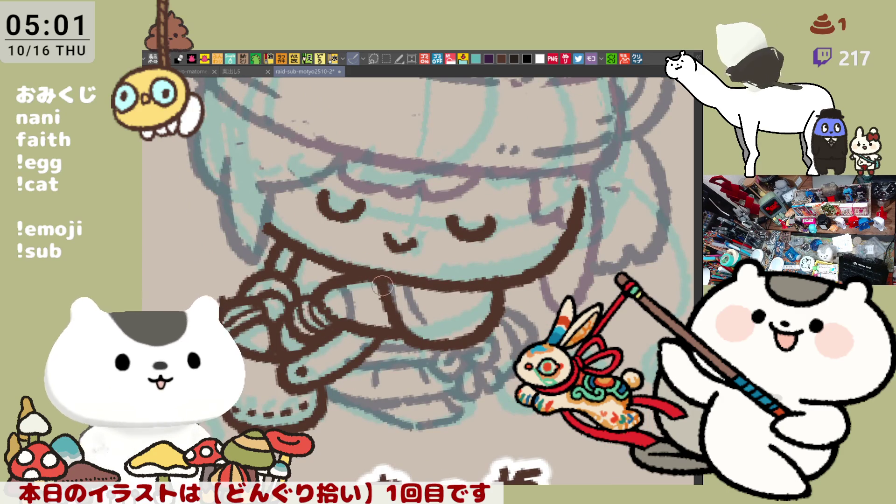
pyautogui.moveTo(404, 282); pyautogui.dragTo(440, 331)
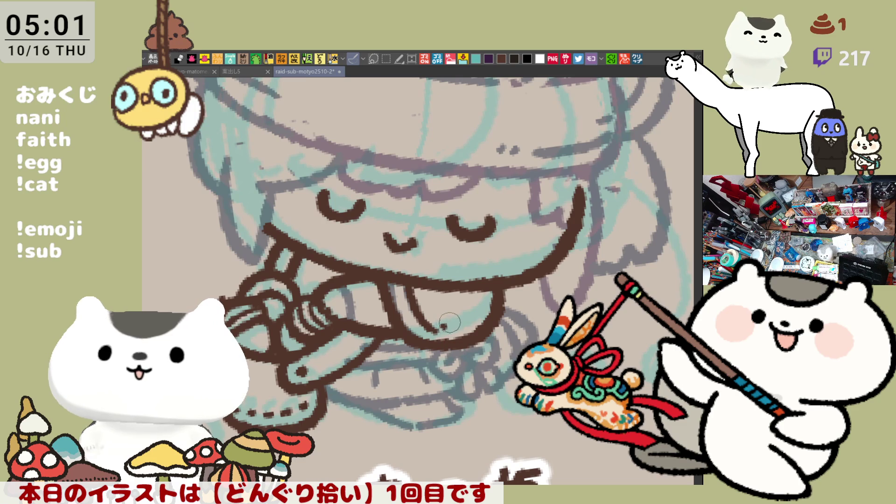
pyautogui.hotkey('ctrl', 'z')
pyautogui.moveTo(404, 281)
pyautogui.mouseDown()
pyautogui.moveTo(428, 325)
pyautogui.moveTo(453, 336)
pyautogui.mouseUp()
# On the rotated canvas, ink the long collar stroke under the chin and a curl below it
pyautogui.press('-')
pyautogui.press('-')
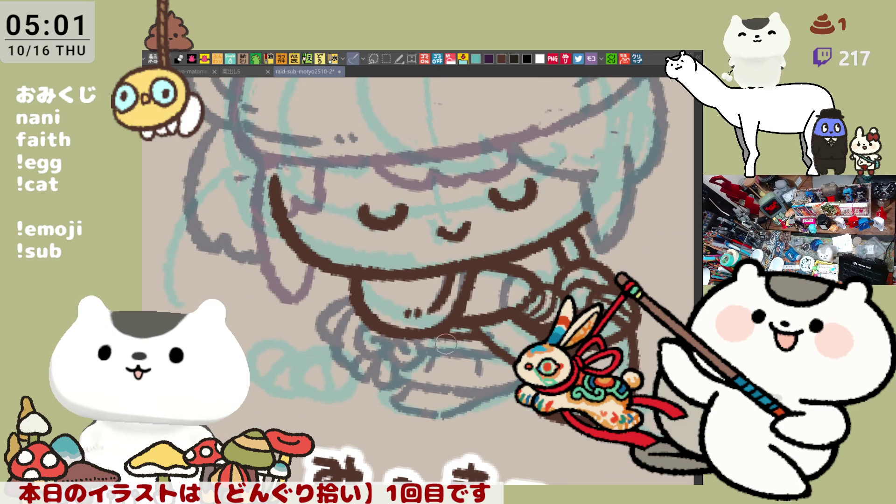
pyautogui.moveTo(450, 329); pyautogui.dragTo(477, 336)
pyautogui.hotkey('ctrl', 'z')
pyautogui.moveTo(421, 330); pyautogui.dragTo(491, 333)
pyautogui.hotkey('ctrl', 'z')
pyautogui.moveTo(420, 329); pyautogui.dragTo(490, 333)
pyautogui.hotkey('ctrl', 'z')
pyautogui.moveTo(413, 341); pyautogui.dragTo(509, 359)
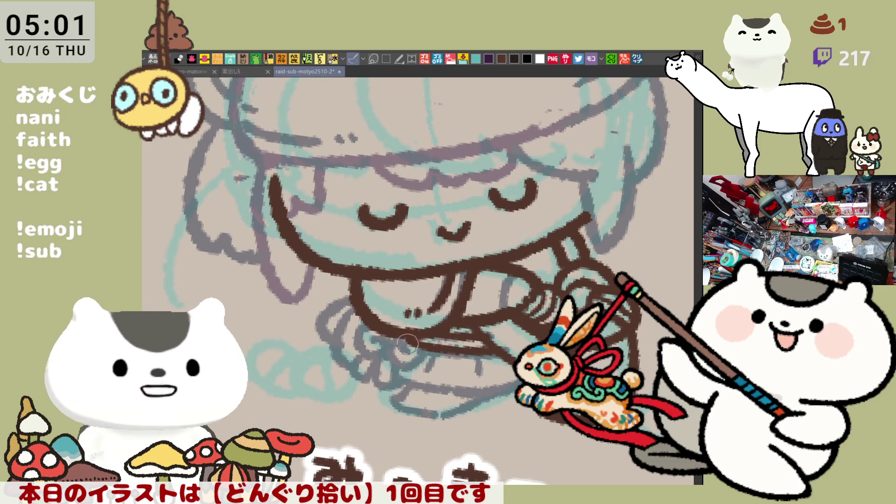
pyautogui.moveTo(417, 344)
pyautogui.mouseDown()
pyautogui.moveTo(411, 370)
pyautogui.moveTo(391, 349)
pyautogui.mouseUp()
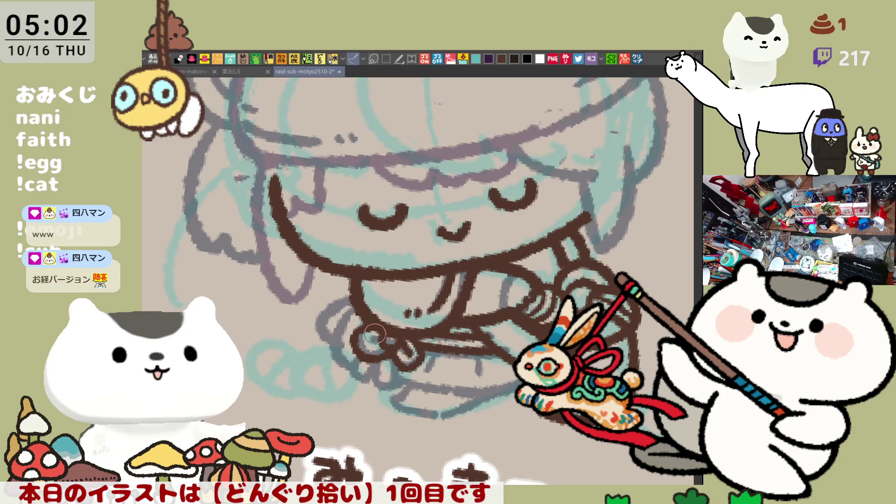
# Draw the bow's left loop, lower edge and ribbon tail in brown
pyautogui.moveTo(374, 328)
pyautogui.mouseDown()
pyautogui.moveTo(355, 346)
pyautogui.moveTo(388, 348)
pyautogui.moveTo(381, 336)
pyautogui.mouseUp()
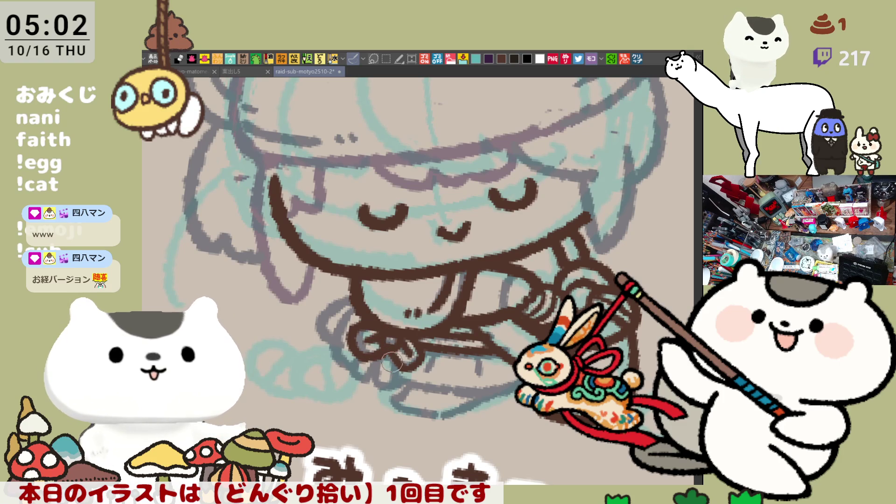
pyautogui.moveTo(380, 356)
pyautogui.mouseDown()
pyautogui.moveTo(381, 388)
pyautogui.moveTo(395, 361)
pyautogui.moveTo(372, 381)
pyautogui.mouseUp()
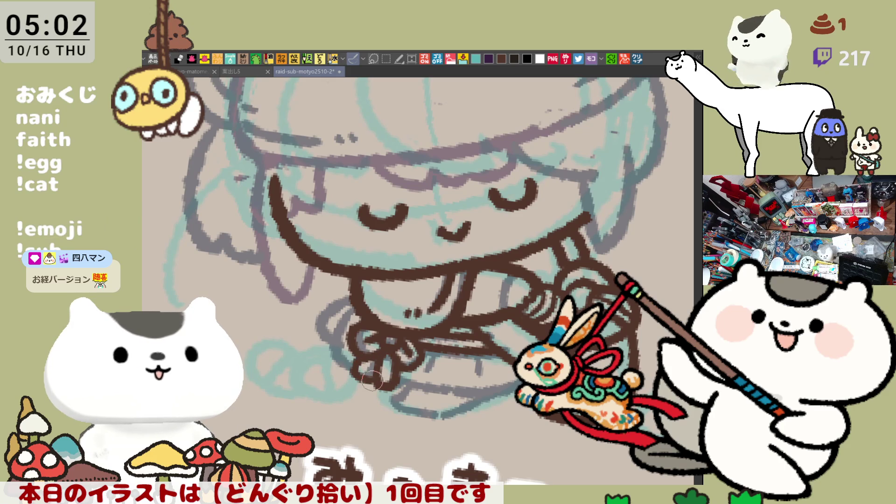
pyautogui.moveTo(354, 321)
pyautogui.mouseDown()
pyautogui.moveTo(329, 346)
pyautogui.moveTo(351, 342)
pyautogui.moveTo(332, 324)
pyautogui.moveTo(359, 374)
pyautogui.mouseUp()
pyautogui.hotkey('ctrl', 'z')
pyautogui.moveTo(349, 301)
pyautogui.mouseDown()
pyautogui.moveTo(327, 322)
pyautogui.moveTo(322, 351)
pyautogui.moveTo(351, 370)
pyautogui.mouseUp()
pyautogui.hotkey('ctrl', 'z')
pyautogui.hotkey('ctrl', 'z')
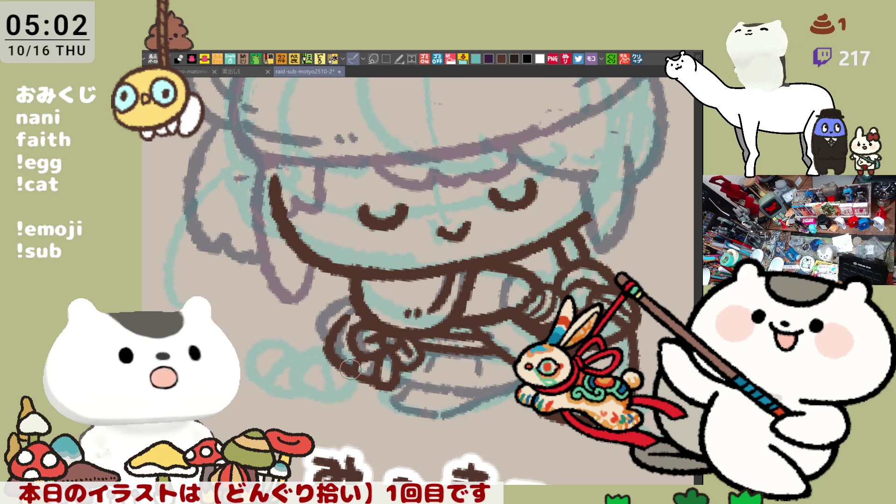
pyautogui.moveTo(353, 296); pyautogui.dragTo(327, 341)
pyautogui.moveTo(402, 390)
pyautogui.mouseDown()
pyautogui.moveTo(325, 366)
pyautogui.moveTo(401, 369)
pyautogui.mouseUp()
pyautogui.hotkey('ctrl', 'z')
pyautogui.moveTo(311, 348)
pyautogui.mouseDown()
pyautogui.moveTo(387, 367)
pyautogui.moveTo(469, 348)
pyautogui.mouseUp()
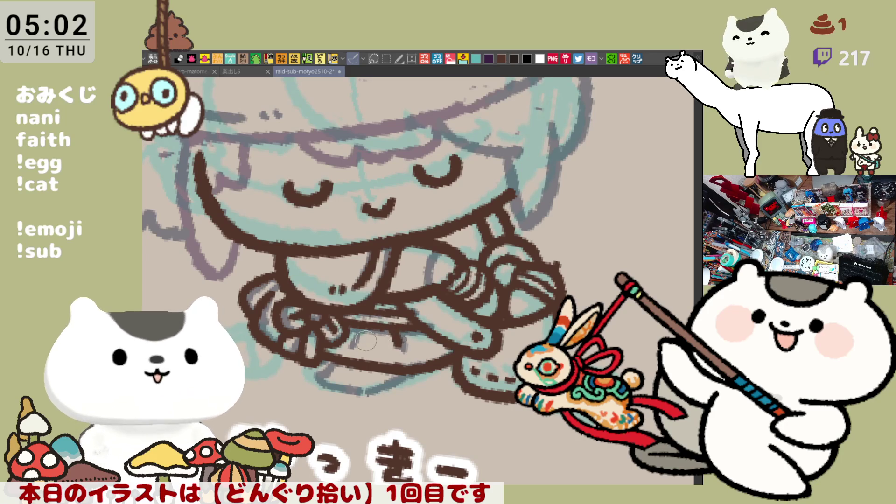
pyautogui.moveTo(370, 365)
pyautogui.mouseDown()
pyautogui.moveTo(402, 354)
pyautogui.moveTo(391, 350)
pyautogui.moveTo(376, 371)
pyautogui.moveTo(438, 373)
pyautogui.moveTo(455, 353)
pyautogui.mouseUp()
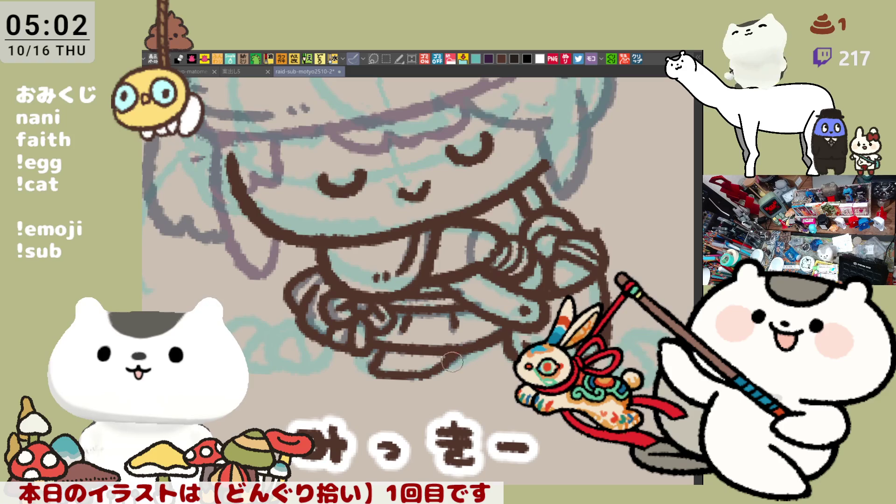
pyautogui.scroll(-4, 432, 325)
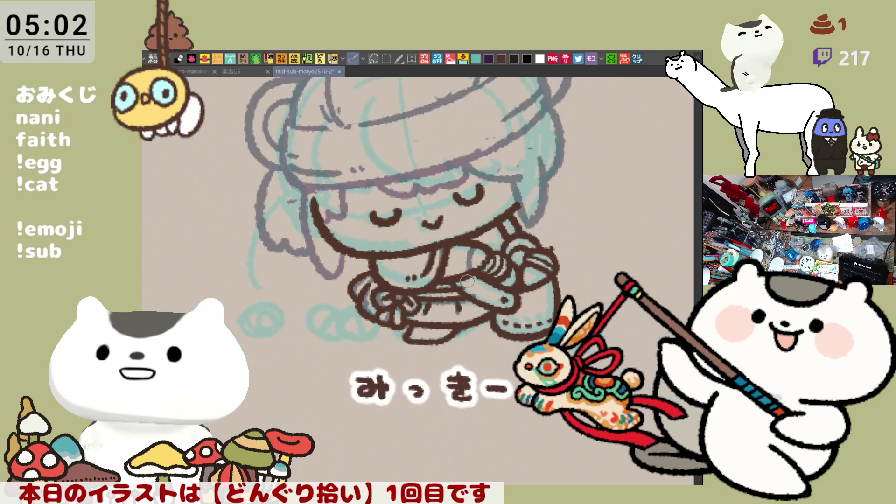
# Ink a brown curve down the head's left side below the cap, then save
pyautogui.scroll(2, 467, 281)
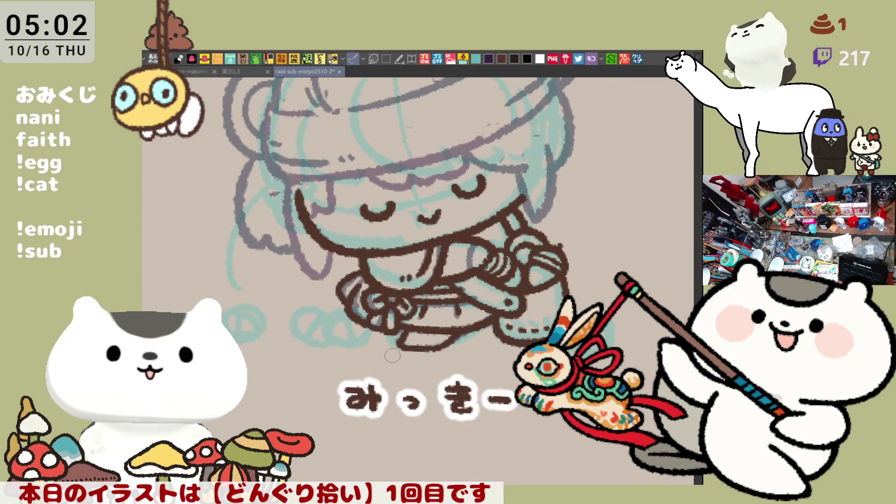
pyautogui.moveTo(523, 291); pyautogui.dragTo(460, 343)
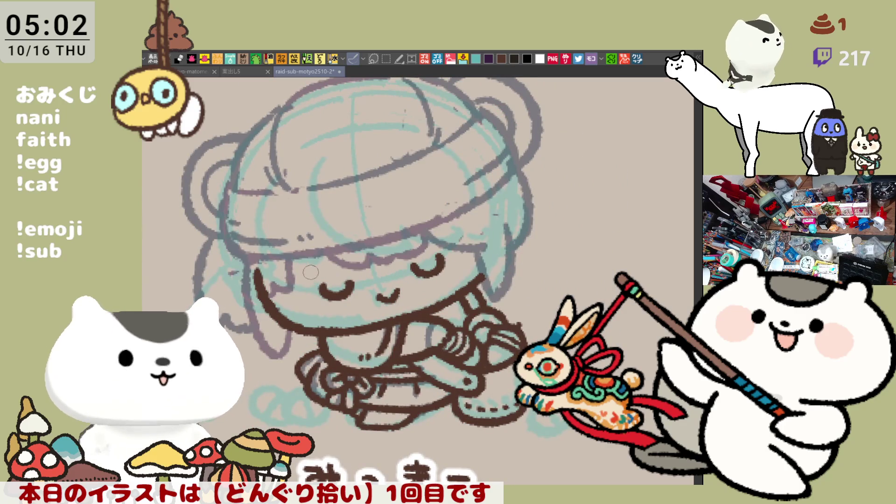
pyautogui.moveTo(230, 187)
pyautogui.mouseDown()
pyautogui.moveTo(225, 206)
pyautogui.moveTo(242, 268)
pyautogui.mouseUp()
pyautogui.hotkey('ctrl', 'z')
pyautogui.moveTo(230, 188); pyautogui.dragTo(242, 268)
pyautogui.hotkey('ctrl', 'z')
pyautogui.moveTo(228, 186); pyautogui.dragTo(249, 268)
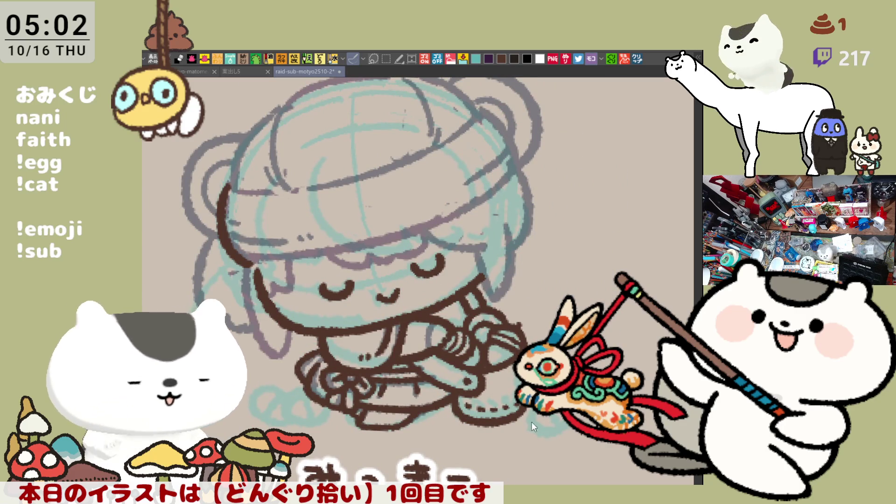
pyautogui.hotkey('ctrl', 's')
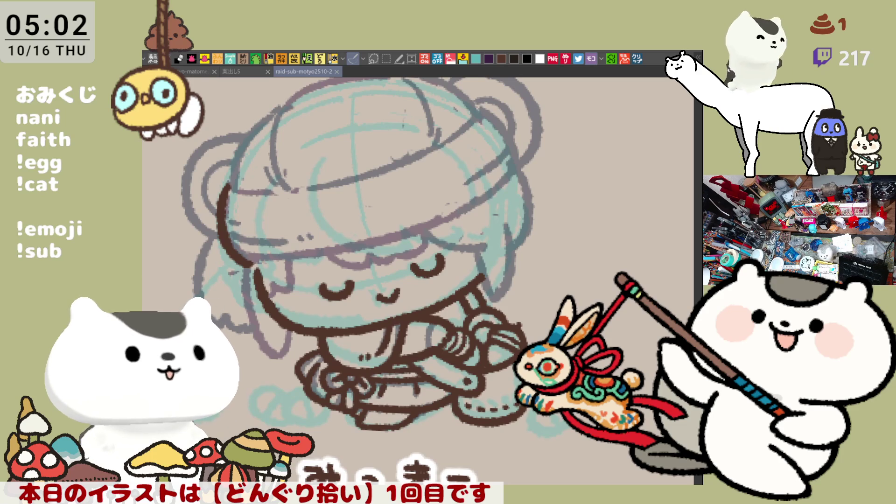
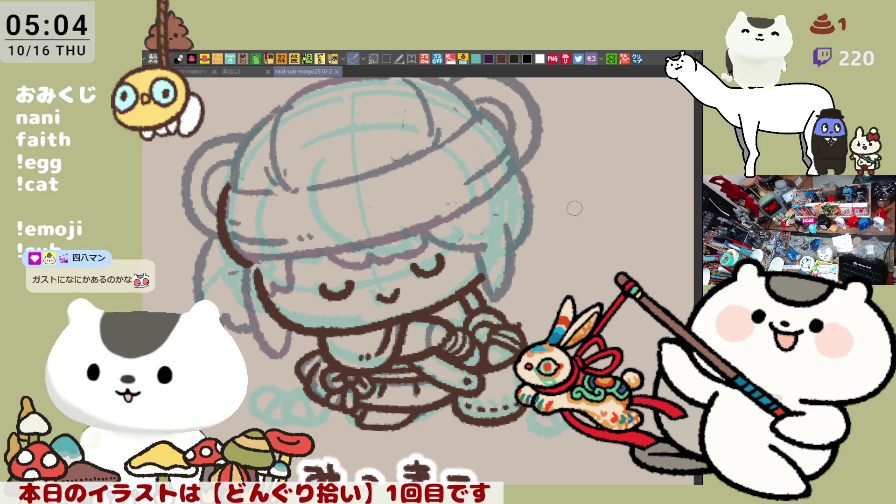
# Paste the steak restaurant tweet from the clipboard as a new document and zoom around it
pyautogui.click(623, 60)
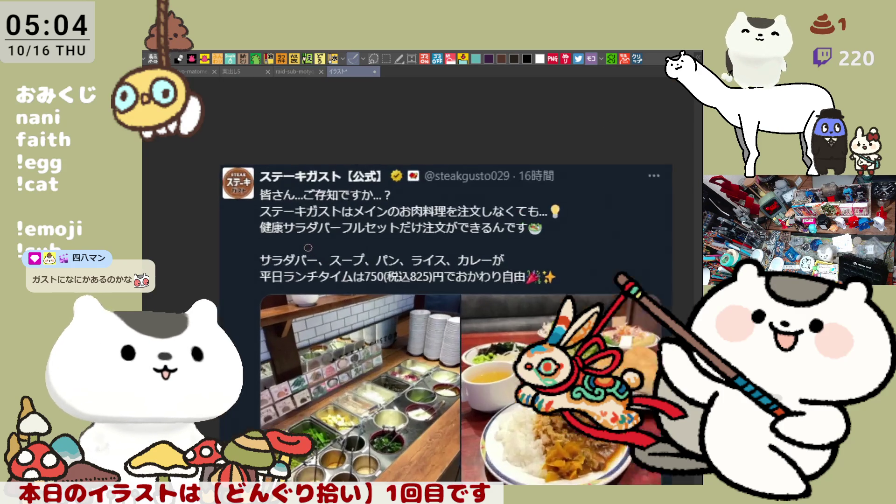
pyautogui.scroll(1, 343, 262)
pyautogui.scroll(-3, 399, 252)
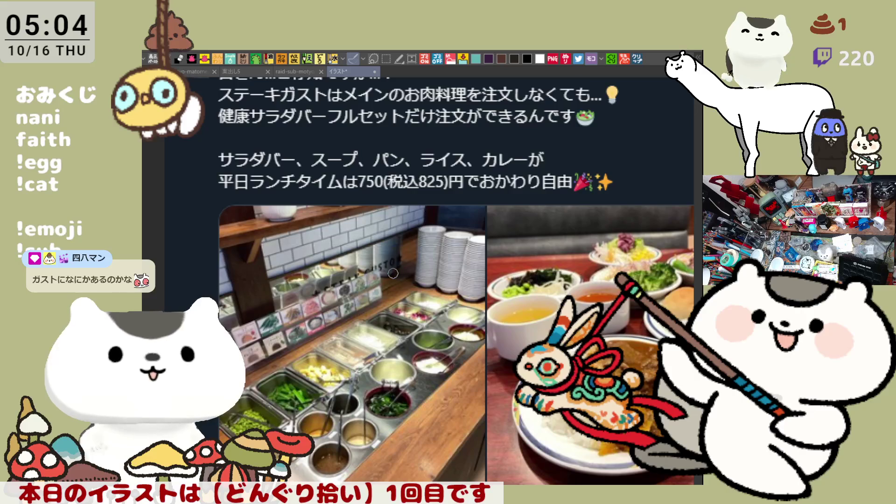
pyautogui.scroll(-1, 400, 250)
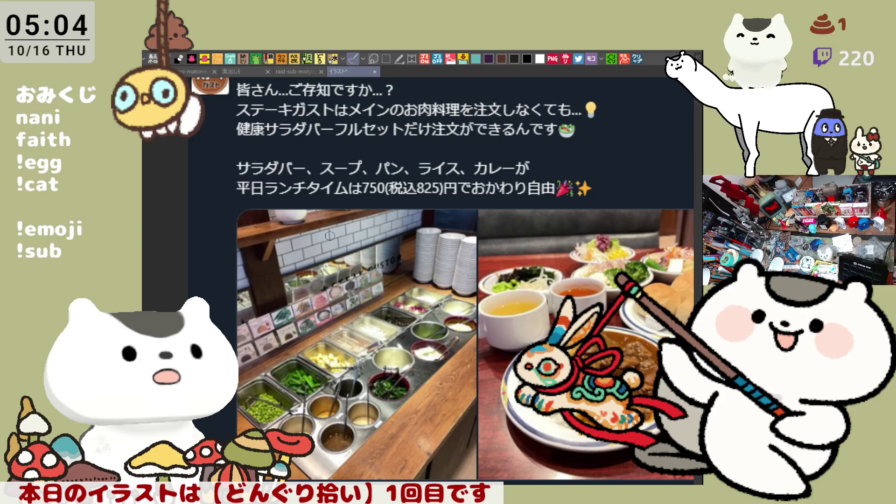
pyautogui.scroll(-1, 330, 236)
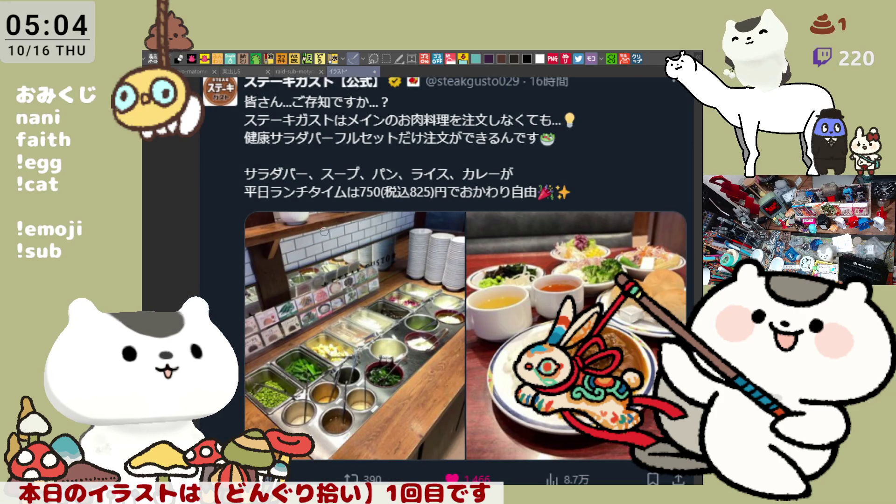
pyautogui.scroll(2, 327, 232)
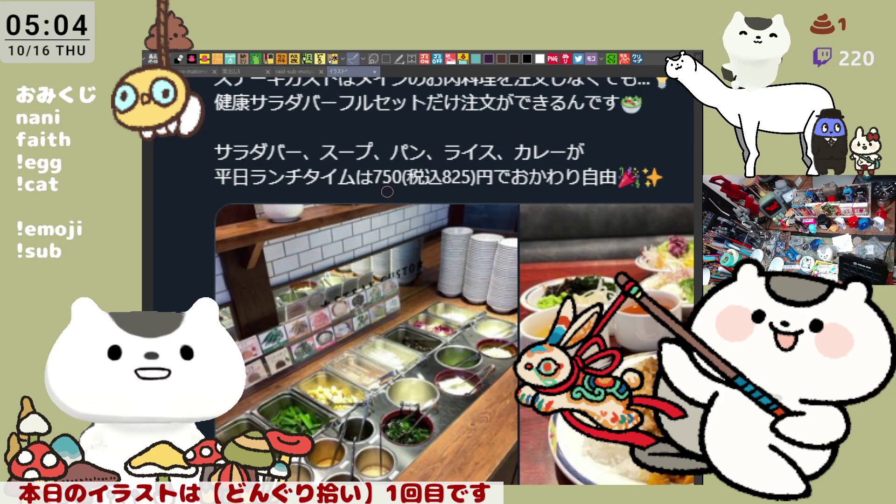
pyautogui.scroll(-4, 410, 255)
pyautogui.scroll(4, 490, 328)
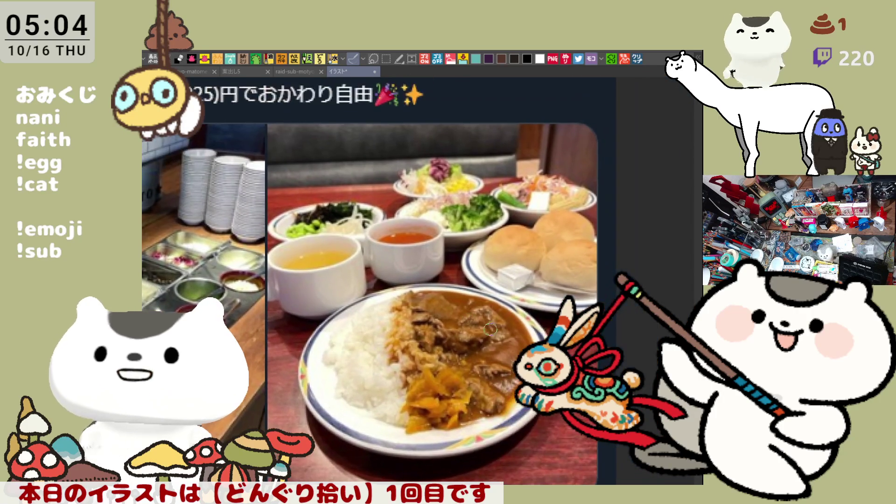
pyautogui.scroll(2, 451, 318)
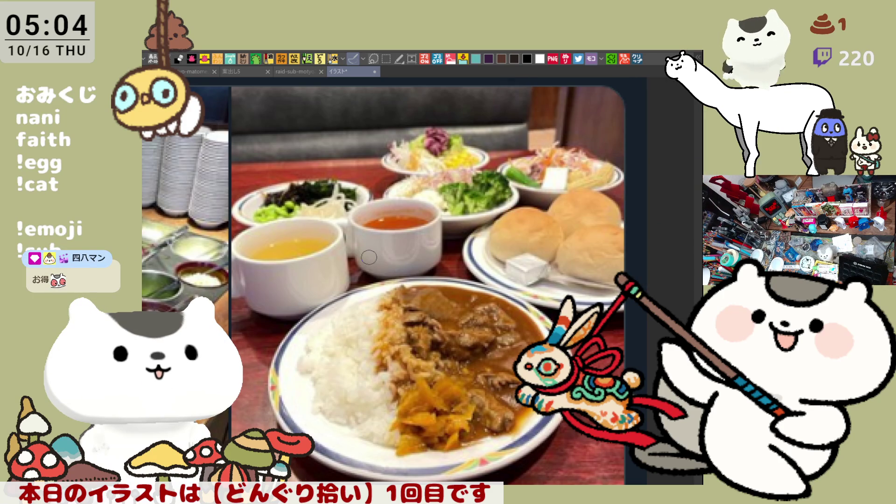
pyautogui.scroll(-5, 369, 257)
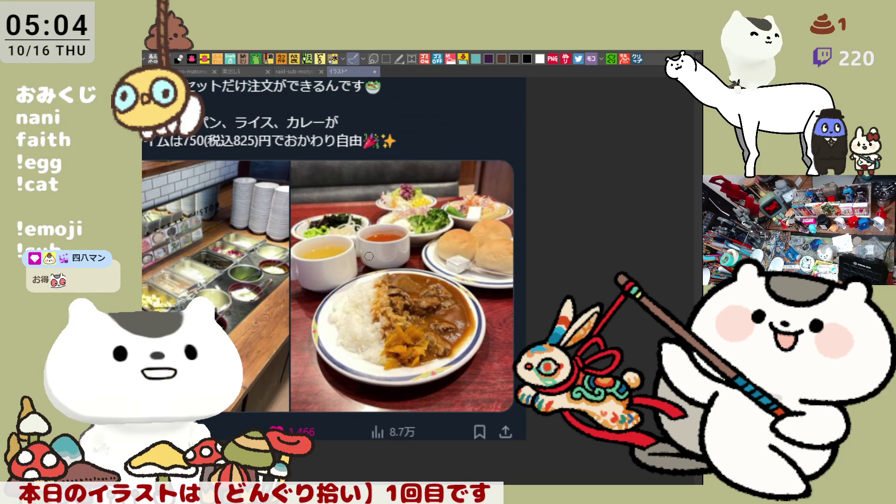
# Pan across the salad-bar photo, then centre the curry-and-soup photo in view
pyautogui.moveTo(369, 256)
pyautogui.mouseDown()
pyautogui.moveTo(483, 256)
pyautogui.moveTo(531, 237)
pyautogui.moveTo(520, 178)
pyautogui.moveTo(523, 204)
pyautogui.mouseUp()
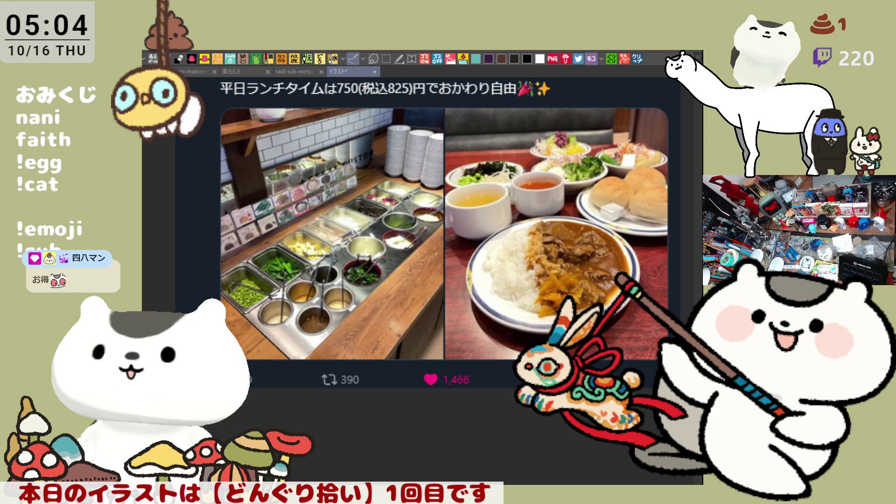
pyautogui.scroll(4, 282, 273)
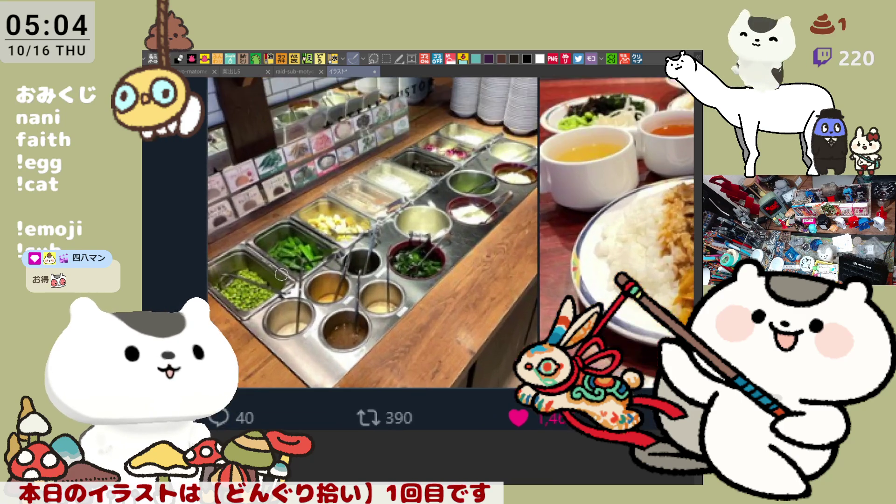
pyautogui.scroll(2, 282, 273)
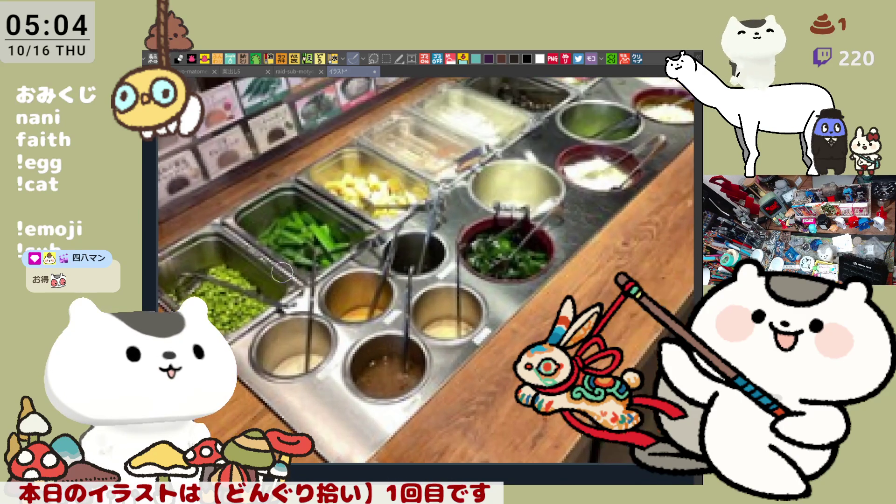
pyautogui.scroll(-2, 282, 271)
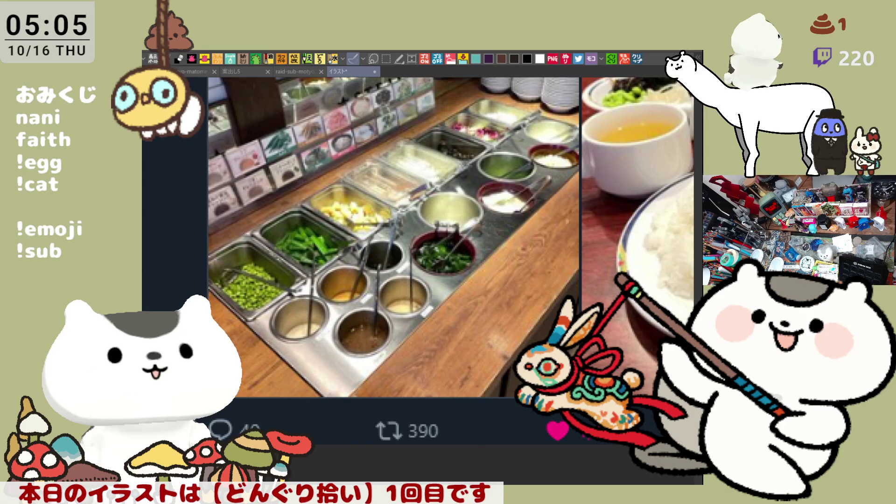
pyautogui.moveTo(312, 252); pyautogui.dragTo(98, 378)
pyautogui.moveTo(420, 281)
pyautogui.mouseDown()
pyautogui.moveTo(324, 282)
pyautogui.moveTo(337, 256)
pyautogui.mouseUp()
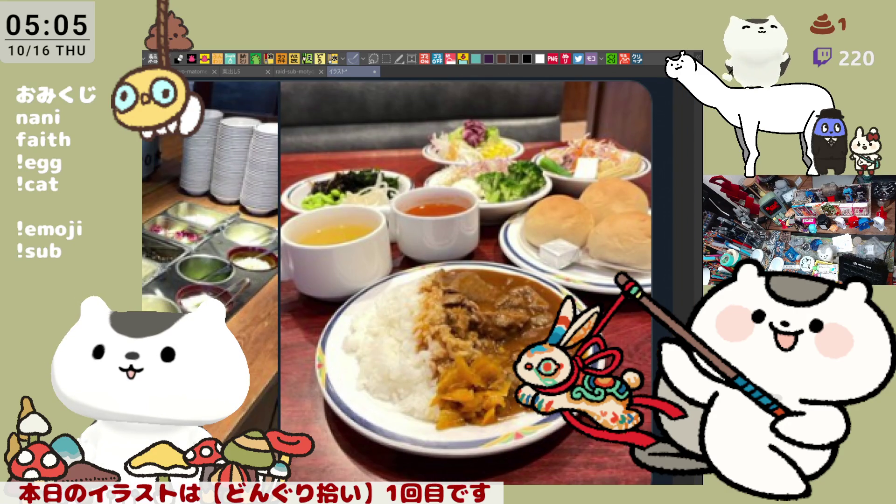
# Zoom and pan back to show more of the salad-bar photo
pyautogui.scroll(-2, 467, 281)
pyautogui.scroll(-2, 467, 282)
pyautogui.scroll(-2, 467, 281)
pyautogui.scroll(2, 411, 383)
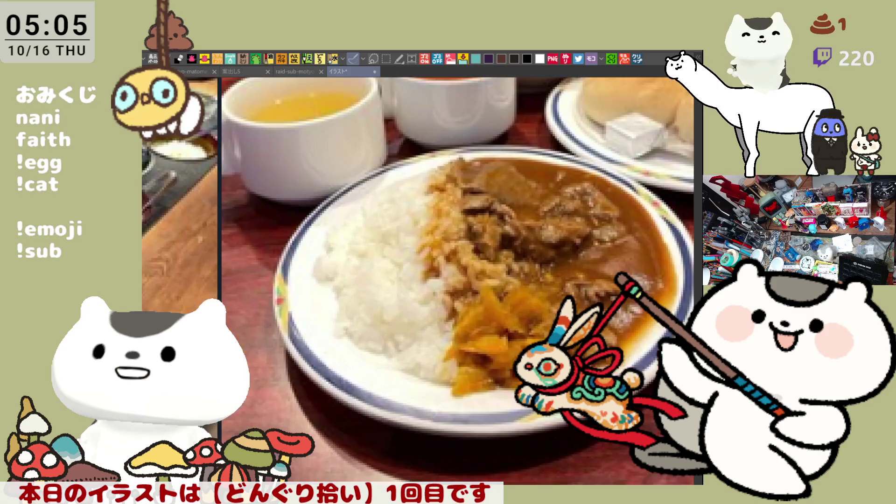
pyautogui.scroll(-3, 462, 280)
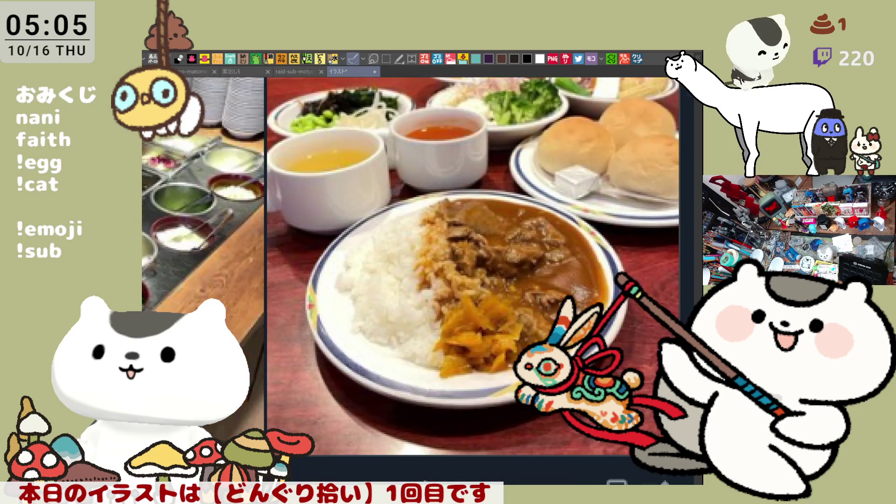
pyautogui.moveTo(462, 280); pyautogui.dragTo(655, 331)
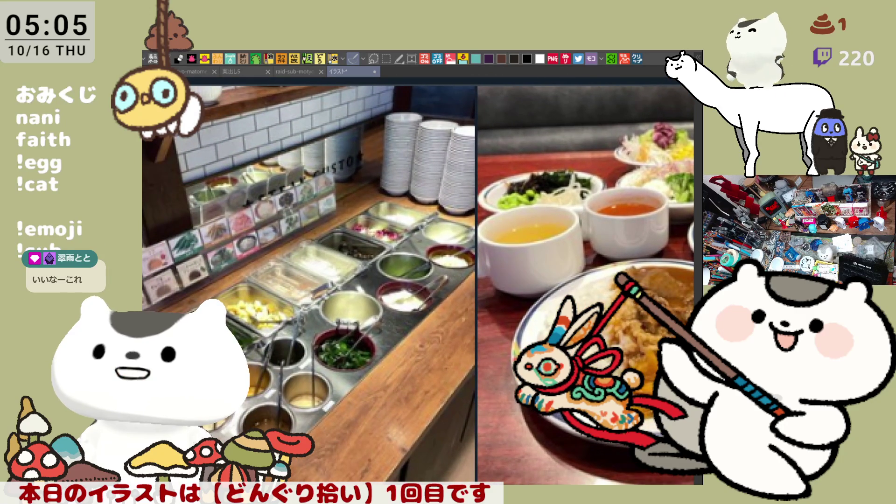
pyautogui.moveTo(421, 280)
pyautogui.mouseDown()
pyautogui.moveTo(490, 286)
pyautogui.moveTo(280, 260)
pyautogui.moveTo(235, 278)
pyautogui.mouseUp()
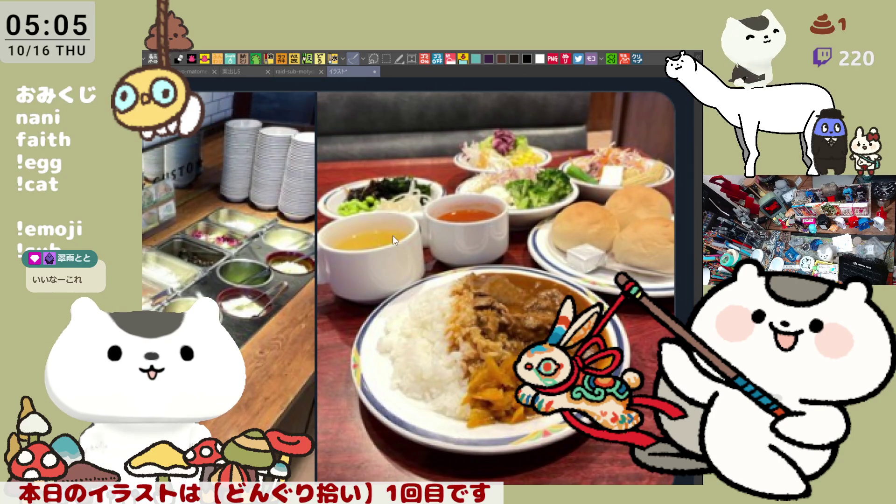
# Close the unsaved tweet document, then paste a web-page screenshot as a new document
pyautogui.hotkey('ctrl', 'w')
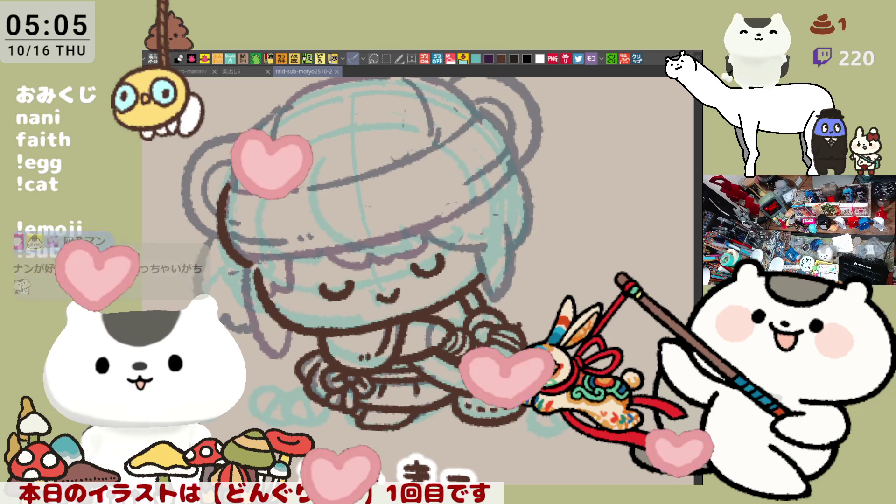
pyautogui.click(637, 58)
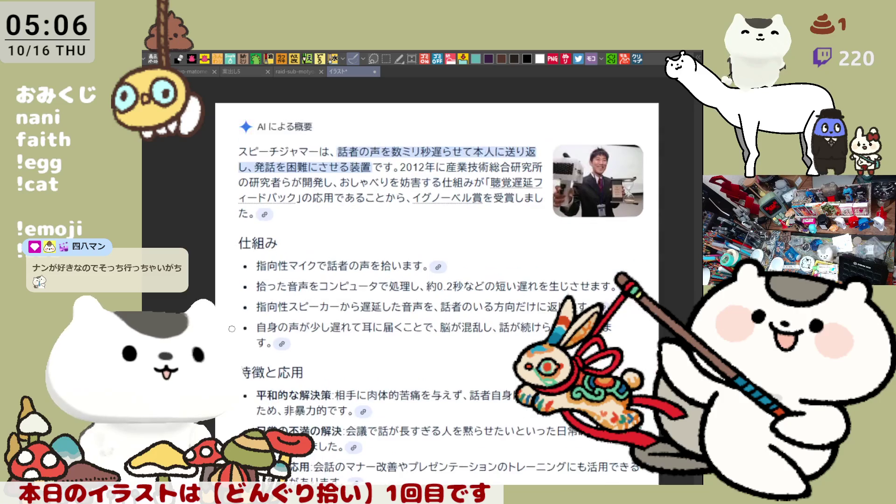
pyautogui.scroll(-1, 244, 328)
pyautogui.scroll(2, 476, 246)
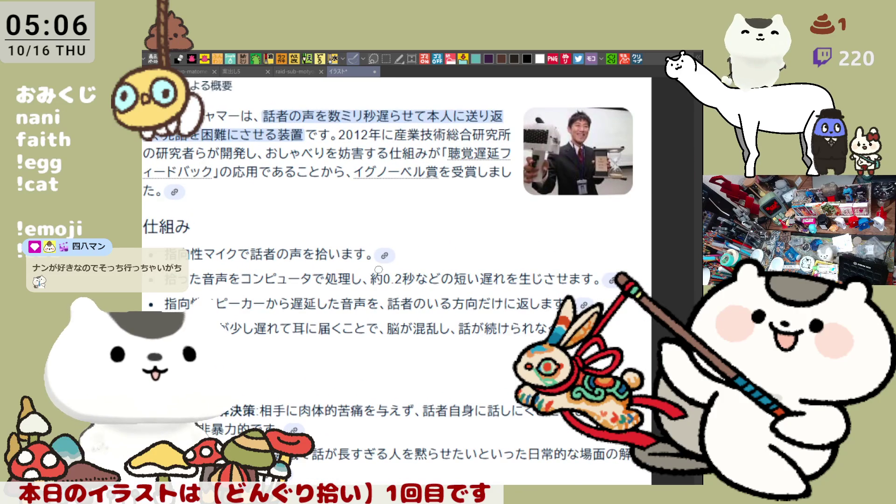
pyautogui.scroll(-1, 496, 211)
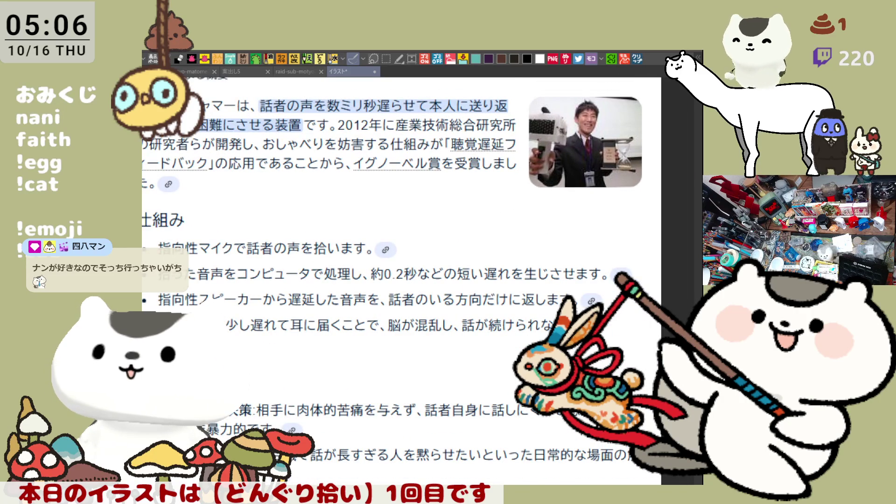
pyautogui.scroll(-2, 482, 212)
pyautogui.scroll(-2, 405, 281)
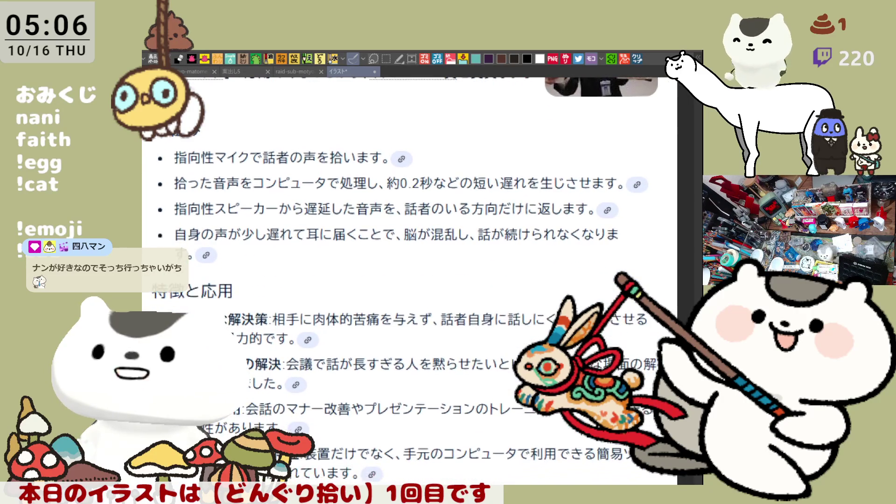
pyautogui.scroll(2, 405, 282)
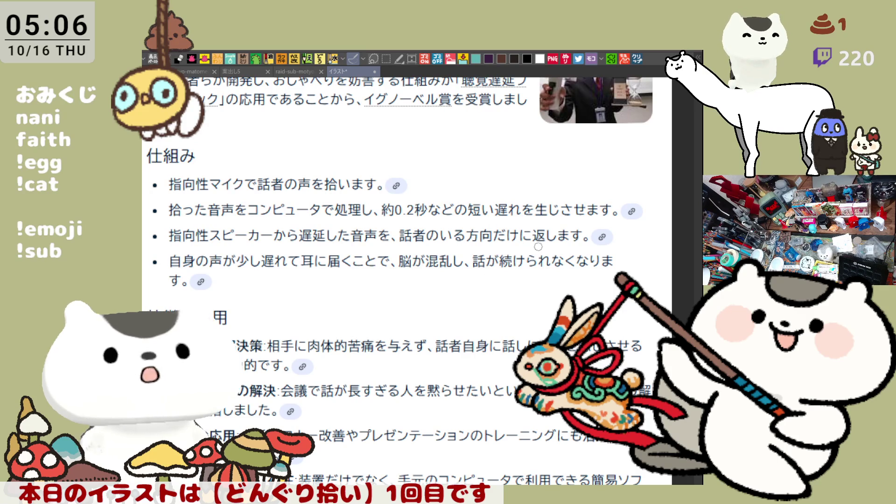
pyautogui.scroll(3, 437, 279)
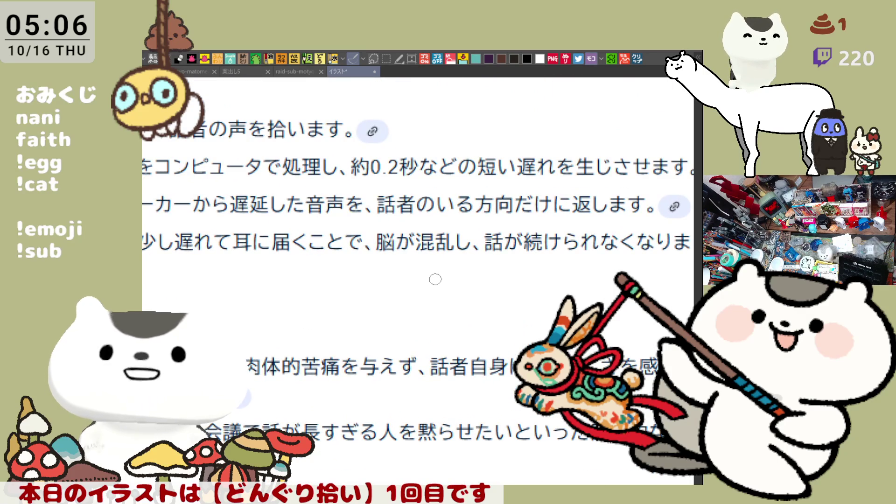
pyautogui.scroll(-3, 464, 264)
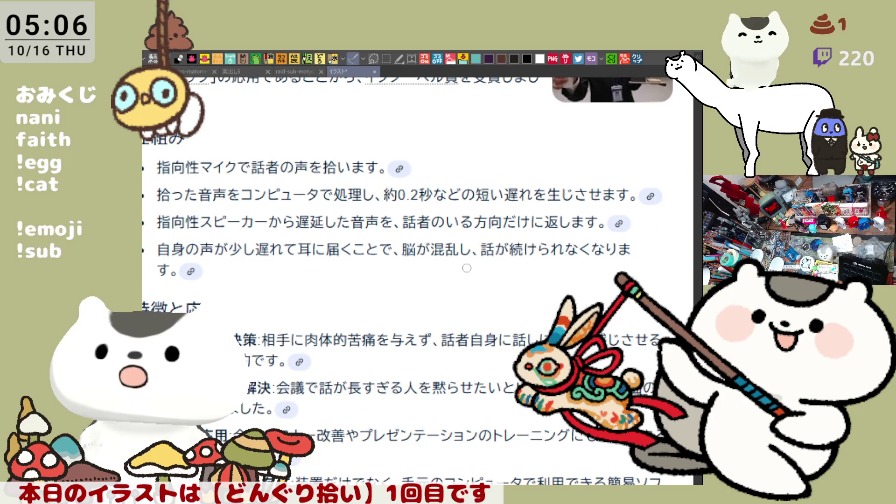
pyautogui.scroll(-2, 467, 268)
pyautogui.scroll(1, 486, 289)
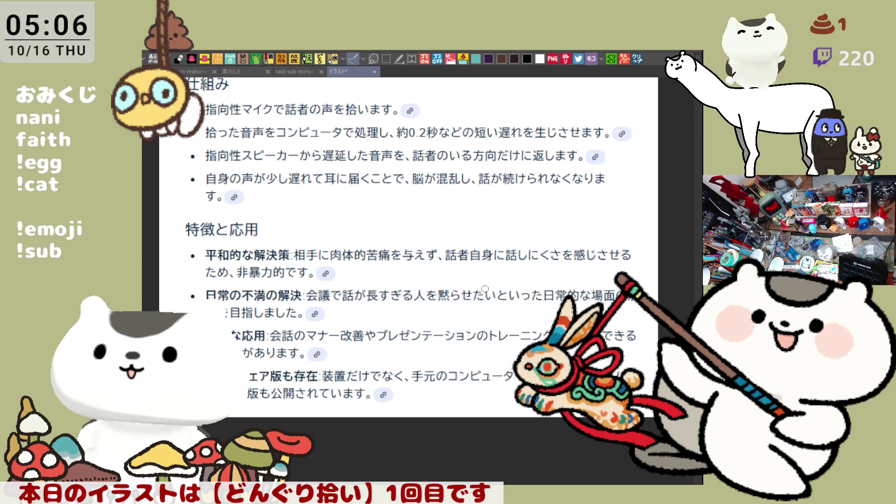
pyautogui.moveTo(450, 203)
pyautogui.mouseDown()
pyautogui.moveTo(463, 233)
pyautogui.moveTo(449, 218)
pyautogui.mouseUp()
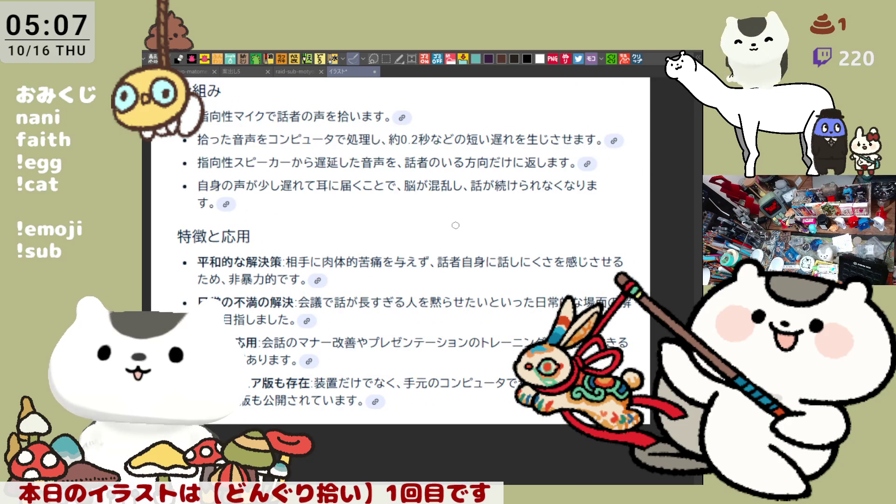
pyautogui.click(374, 71)
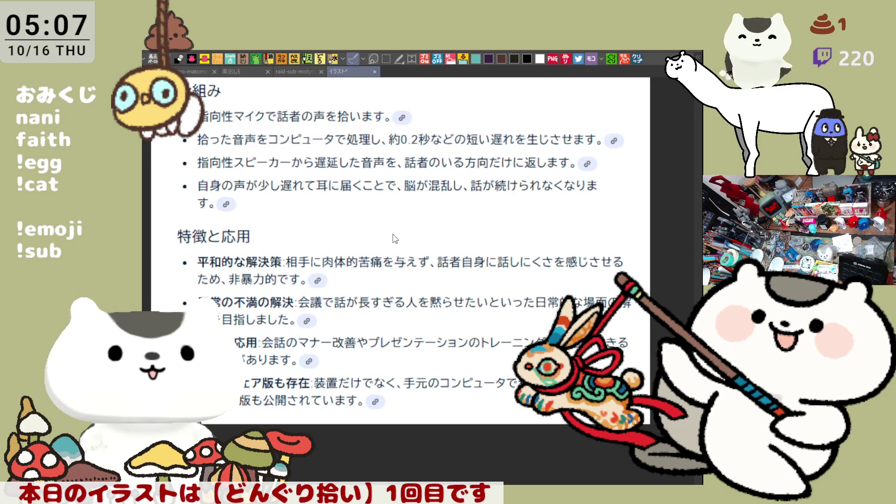
pyautogui.scroll(-2, 399, 267)
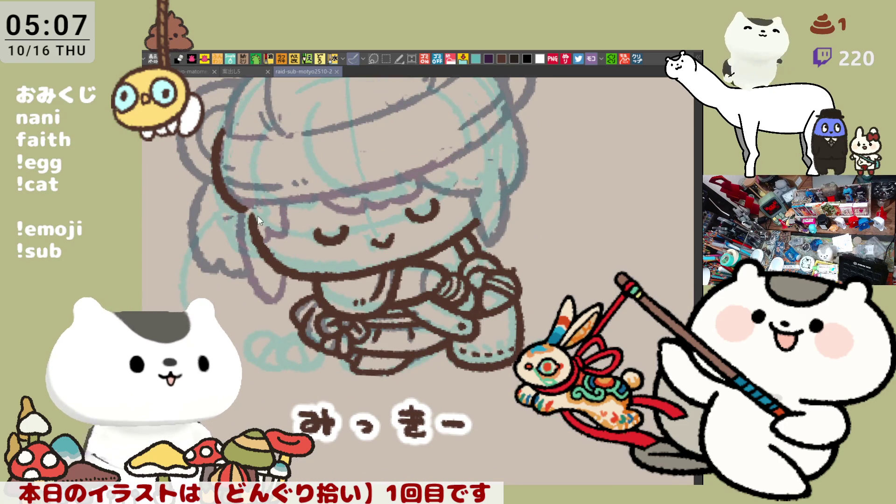
# Erase the lower end of the brown arc beside the face, panning the sketch closer
pyautogui.moveTo(252, 215); pyautogui.dragTo(258, 224)
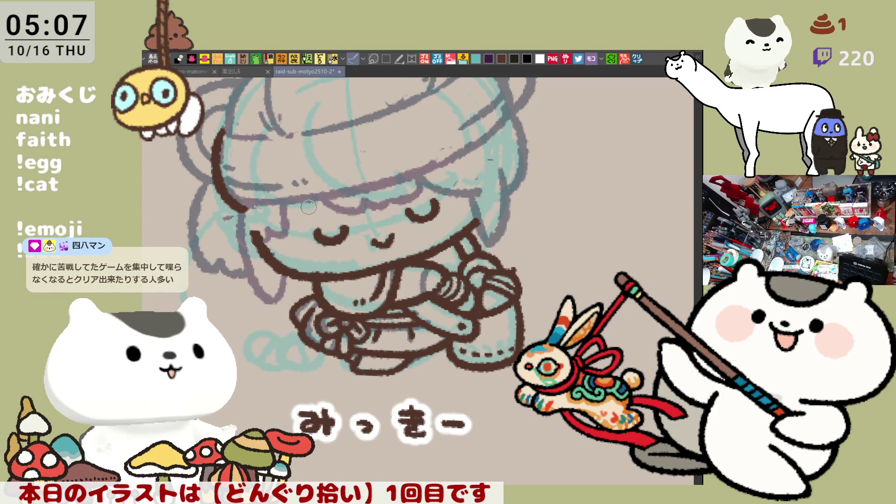
pyautogui.moveTo(301, 198); pyautogui.dragTo(325, 240)
pyautogui.moveTo(280, 273)
pyautogui.mouseDown()
pyautogui.moveTo(254, 252)
pyautogui.moveTo(306, 261)
pyautogui.moveTo(247, 248)
pyautogui.moveTo(314, 263)
pyautogui.moveTo(290, 258)
pyautogui.mouseUp()
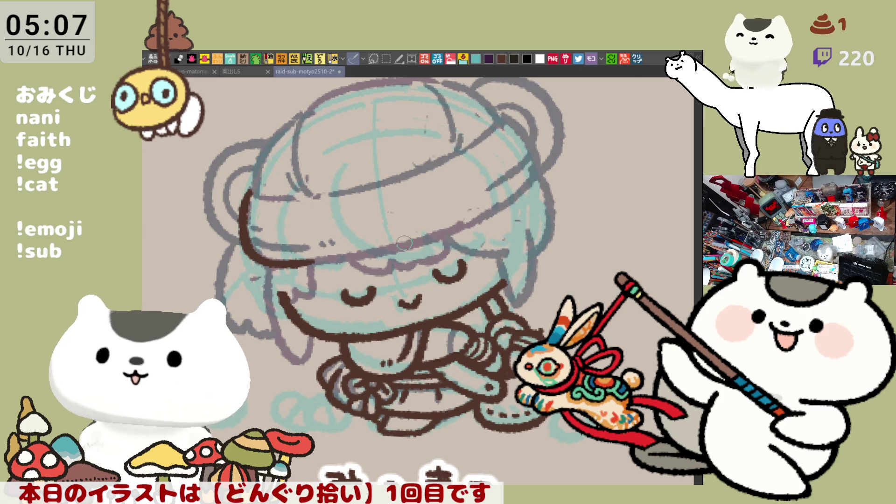
# On the mirrored canvas, ink the hat brim arc on the upper left, retrying it several times
pyautogui.press('h')
pyautogui.moveTo(291, 125)
pyautogui.mouseDown()
pyautogui.moveTo(277, 190)
pyautogui.moveTo(273, 166)
pyautogui.moveTo(280, 189)
pyautogui.mouseUp()
pyautogui.hotkey('ctrl', 'z')
pyautogui.hotkey('ctrl', 'z')
pyautogui.moveTo(287, 120); pyautogui.dragTo(289, 187)
pyautogui.hotkey('ctrl', 'z')
pyautogui.moveTo(290, 123)
pyautogui.mouseDown()
pyautogui.moveTo(280, 191)
pyautogui.moveTo(342, 215)
pyautogui.mouseUp()
pyautogui.hotkey('ctrl', 'z')
pyautogui.moveTo(276, 164)
pyautogui.mouseDown()
pyautogui.moveTo(368, 243)
pyautogui.moveTo(340, 217)
pyautogui.mouseUp()
pyautogui.hotkey('ctrl', 'z')
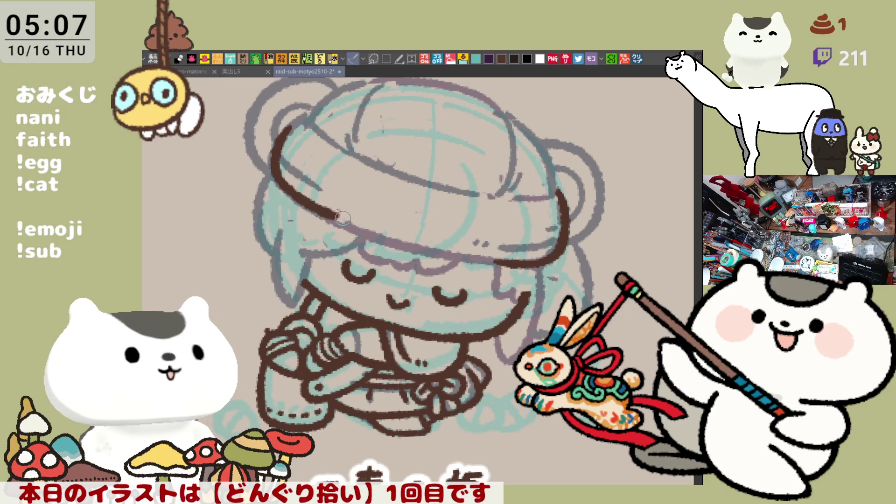
pyautogui.hotkey('ctrl', 'z')
pyautogui.moveTo(276, 167)
pyautogui.mouseDown()
pyautogui.moveTo(304, 198)
pyautogui.moveTo(358, 227)
pyautogui.mouseUp()
# Extend the hat brim line down and to the right, redrawing it repeatedly
pyautogui.hotkey('ctrl', 'z')
pyautogui.moveTo(278, 175); pyautogui.dragTo(406, 252)
pyautogui.hotkey('ctrl', 'z')
pyautogui.hotkey('ctrl', 'z')
pyautogui.hotkey('ctrl', 'z')
pyautogui.moveTo(275, 166)
pyautogui.mouseDown()
pyautogui.moveTo(308, 205)
pyautogui.moveTo(348, 227)
pyautogui.mouseUp()
pyautogui.hotkey('ctrl', 'z')
pyautogui.moveTo(276, 169); pyautogui.dragTo(352, 224)
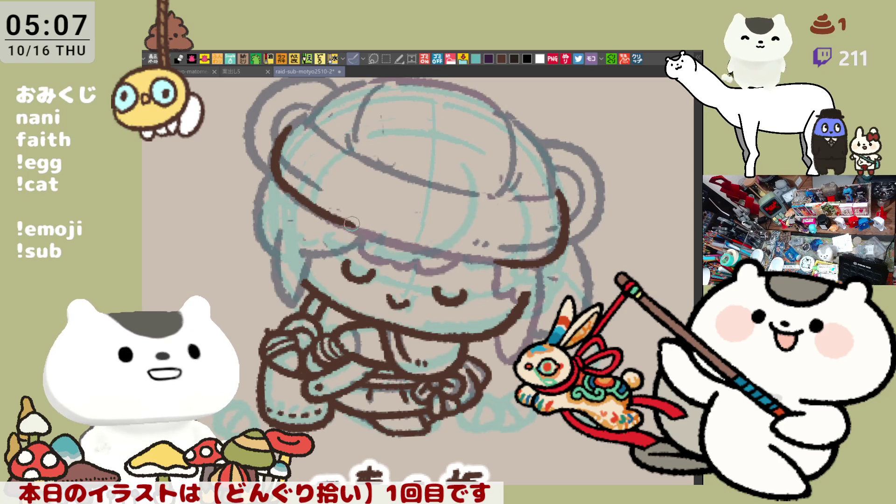
pyautogui.hotkey('ctrl', 'z')
pyautogui.moveTo(273, 169); pyautogui.dragTo(359, 232)
pyautogui.hotkey('ctrl', 'z')
pyautogui.moveTo(269, 166); pyautogui.dragTo(356, 230)
pyautogui.hotkey('ctrl', 'z')
pyautogui.moveTo(276, 175)
pyautogui.mouseDown()
pyautogui.moveTo(350, 229)
pyautogui.moveTo(416, 252)
pyautogui.mouseUp()
pyautogui.hotkey('ctrl', 'z')
pyautogui.moveTo(313, 206); pyautogui.dragTo(480, 262)
pyautogui.hotkey('ctrl', 'z')
pyautogui.moveTo(394, 244); pyautogui.dragTo(516, 265)
pyautogui.hotkey('ctrl', 'z')
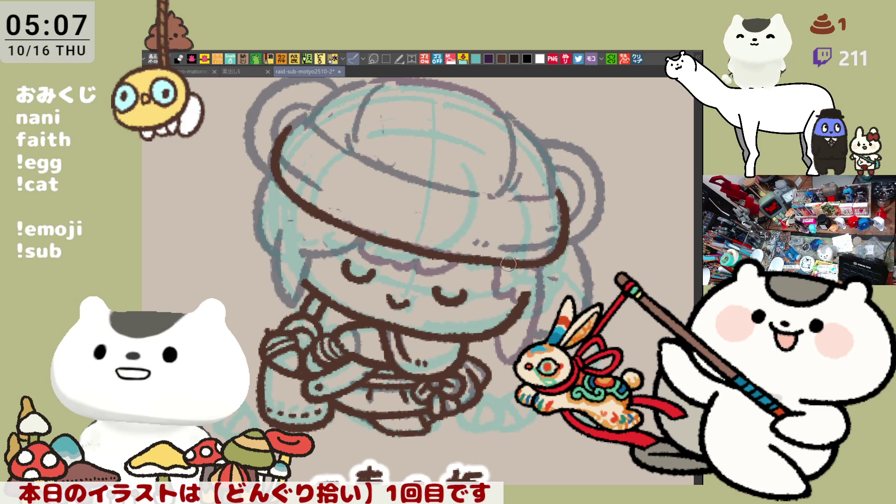
pyautogui.moveTo(308, 116)
pyautogui.mouseDown()
pyautogui.moveTo(327, 135)
pyautogui.moveTo(432, 177)
pyautogui.moveTo(322, 131)
pyautogui.moveTo(423, 174)
pyautogui.mouseUp()
pyautogui.hotkey('ctrl', 'z')
# Flip the view back and ink the hair strand curving down the head's right side
pyautogui.press('h')
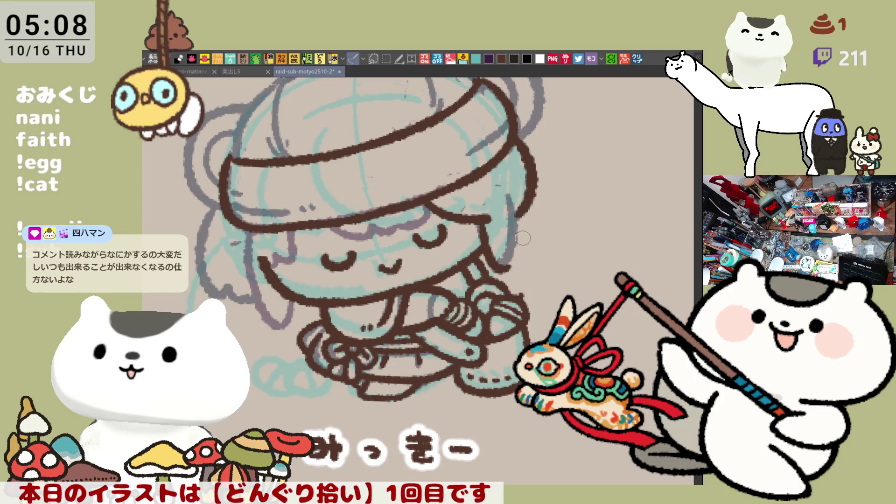
pyautogui.hotkey('ctrl', 'z')
pyautogui.moveTo(518, 186); pyautogui.dragTo(509, 260)
pyautogui.hotkey('ctrl', 'z')
pyautogui.moveTo(512, 224); pyautogui.dragTo(500, 261)
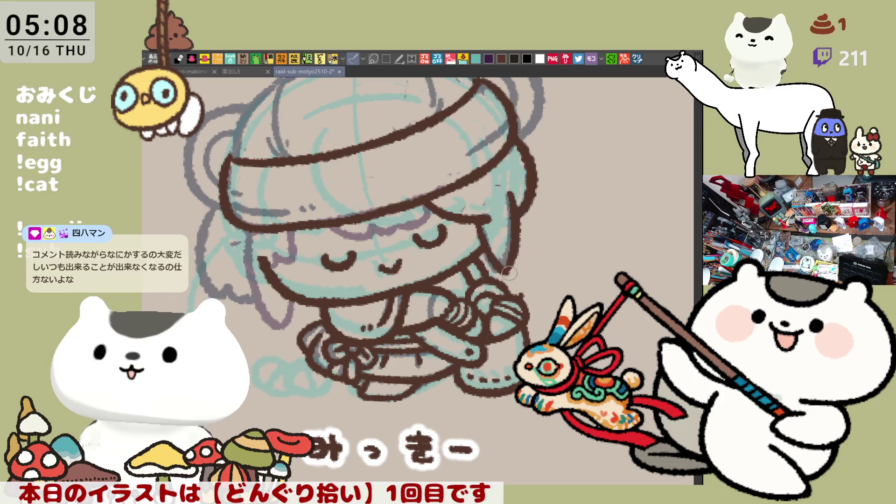
pyautogui.hotkey('ctrl', 'z')
pyautogui.moveTo(485, 215)
pyautogui.mouseDown()
pyautogui.moveTo(490, 264)
pyautogui.moveTo(511, 273)
pyautogui.mouseUp()
pyautogui.hotkey('ctrl', 'z')
pyautogui.moveTo(483, 217); pyautogui.dragTo(505, 269)
pyautogui.hotkey('ctrl', 'z')
pyautogui.moveTo(483, 212); pyautogui.dragTo(511, 273)
pyautogui.hotkey('ctrl', 'z')
pyautogui.moveTo(483, 214); pyautogui.dragTo(506, 272)
pyautogui.hotkey('ctrl', 'z')
pyautogui.moveTo(483, 215)
pyautogui.mouseDown()
pyautogui.moveTo(490, 250)
pyautogui.moveTo(509, 273)
pyautogui.mouseUp()
pyautogui.hotkey('ctrl', 'z')
pyautogui.moveTo(479, 224); pyautogui.dragTo(509, 276)
pyautogui.hotkey('ctrl', 'z')
pyautogui.moveTo(483, 212); pyautogui.dragTo(502, 268)
pyautogui.hotkey('ctrl', 'z')
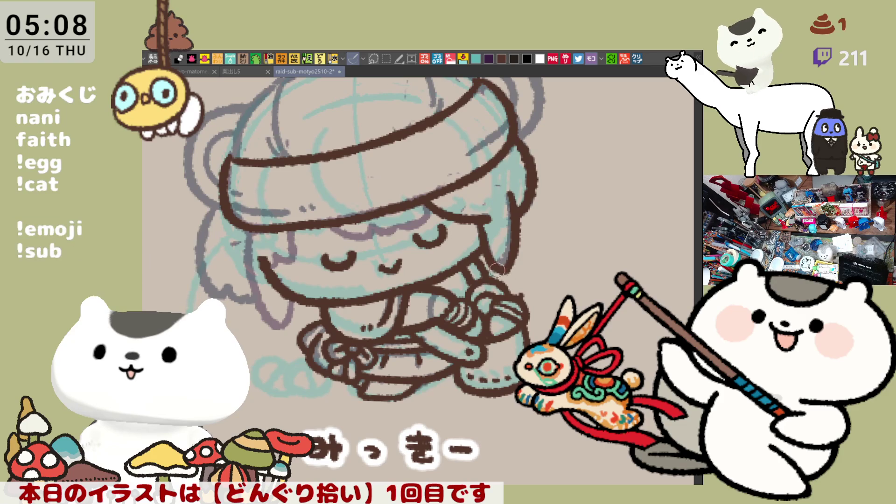
# Draw the bangs under the headband, settling on a shorter stroke
pyautogui.moveTo(330, 219); pyautogui.dragTo(378, 234)
pyautogui.hotkey('ctrl', 'z')
pyautogui.moveTo(329, 220); pyautogui.dragTo(398, 226)
pyautogui.hotkey('ctrl', 'z')
pyautogui.hotkey('ctrl', 'z')
pyautogui.moveTo(327, 216)
pyautogui.mouseDown()
pyautogui.moveTo(372, 229)
pyautogui.moveTo(434, 219)
pyautogui.moveTo(439, 205)
pyautogui.mouseUp()
# Ink the left cheek outline down the side of the face, then rotate the view clockwise
pyautogui.moveTo(389, 238); pyautogui.dragTo(462, 251)
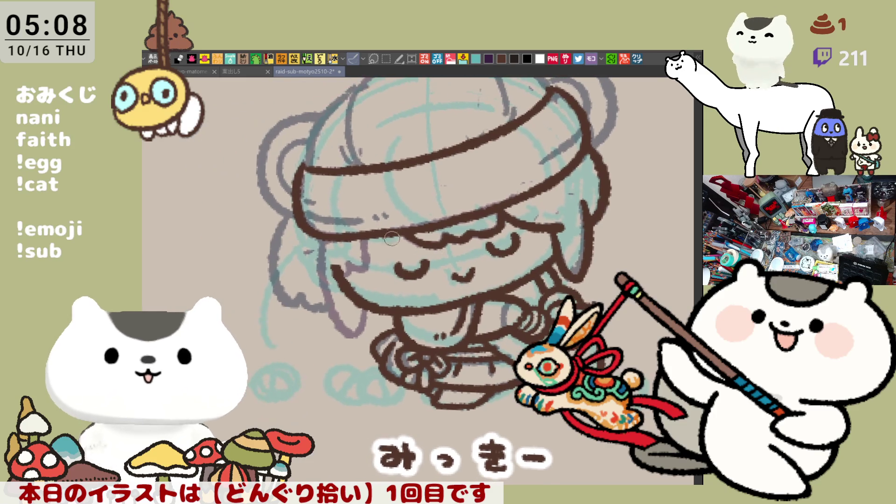
pyautogui.moveTo(329, 273)
pyautogui.mouseDown()
pyautogui.moveTo(331, 264)
pyautogui.moveTo(346, 292)
pyautogui.moveTo(355, 276)
pyautogui.moveTo(343, 275)
pyautogui.moveTo(348, 285)
pyautogui.moveTo(341, 273)
pyautogui.moveTo(359, 298)
pyautogui.moveTo(372, 273)
pyautogui.mouseUp()
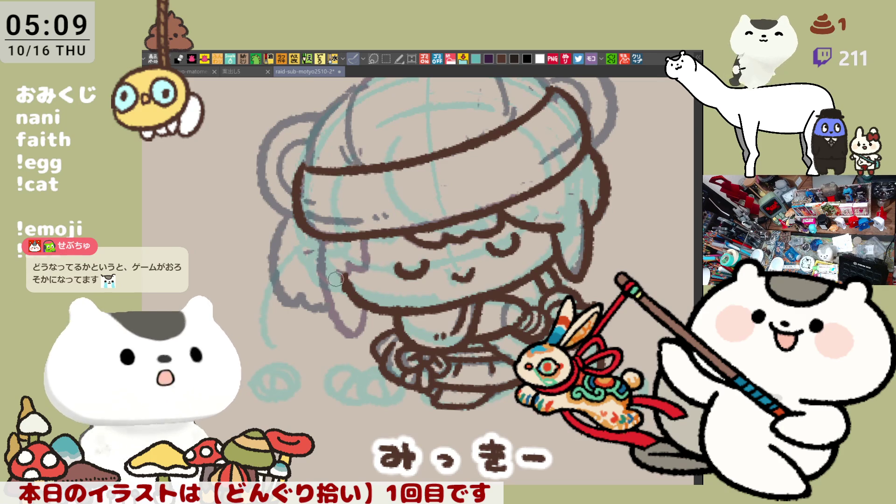
pyautogui.moveTo(373, 242)
pyautogui.mouseDown()
pyautogui.moveTo(367, 271)
pyautogui.moveTo(365, 262)
pyautogui.moveTo(337, 270)
pyautogui.moveTo(369, 261)
pyautogui.moveTo(364, 268)
pyautogui.mouseUp()
pyautogui.hotkey('ctrl', 'z')
pyautogui.moveTo(369, 228)
pyautogui.mouseDown()
pyautogui.moveTo(360, 270)
pyautogui.moveTo(343, 275)
pyautogui.moveTo(377, 253)
pyautogui.mouseUp()
pyautogui.moveTo(325, 239); pyautogui.dragTo(332, 313)
pyautogui.hotkey('ctrl', 'z')
pyautogui.moveTo(303, 220)
pyautogui.mouseDown()
pyautogui.moveTo(330, 321)
pyautogui.moveTo(350, 335)
pyautogui.mouseUp()
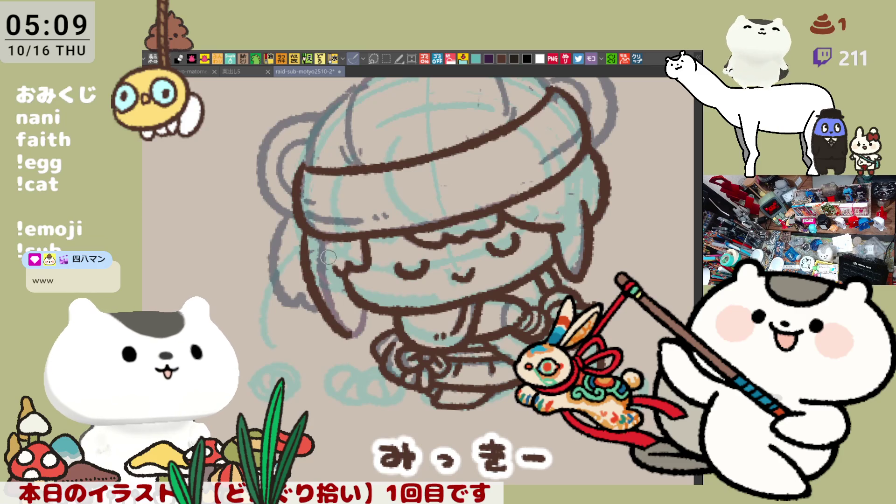
pyautogui.hotkey('ctrl', 'z')
pyautogui.moveTo(302, 225); pyautogui.dragTo(355, 342)
pyautogui.hotkey('ctrl', 'z')
pyautogui.moveTo(308, 234)
pyautogui.mouseDown()
pyautogui.moveTo(311, 262)
pyautogui.moveTo(351, 341)
pyautogui.mouseUp()
pyautogui.moveTo(358, 306); pyautogui.dragTo(348, 344)
pyautogui.hotkey('ctrl', 'z')
pyautogui.moveTo(360, 298); pyautogui.dragTo(355, 337)
pyautogui.press('^')
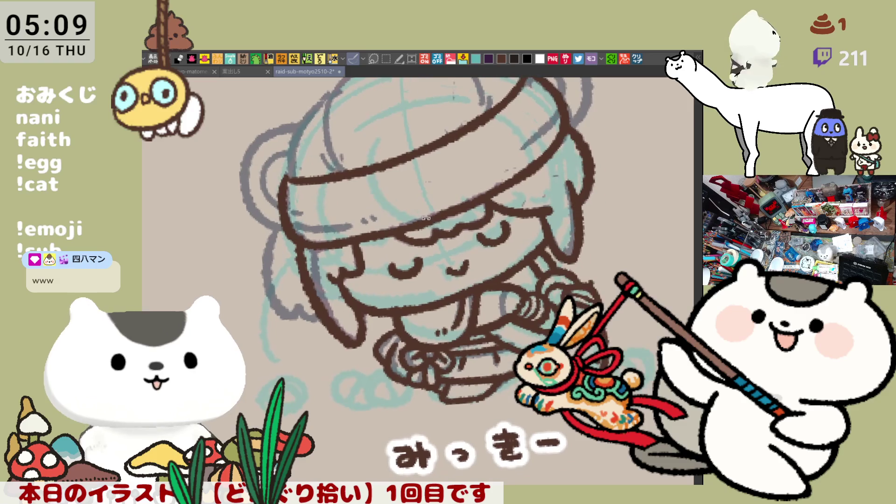
pyautogui.press('^')
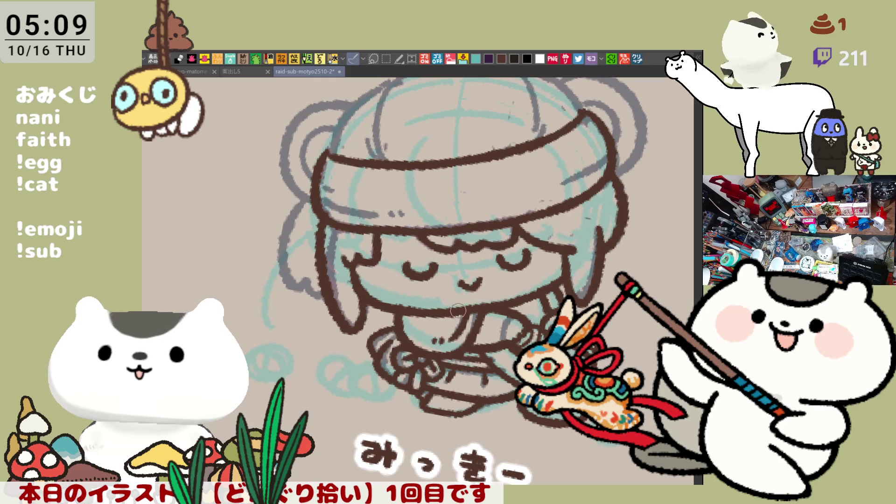
# Adjust the view rotation and try inking the left hair strand
pyautogui.moveTo(450, 313); pyautogui.dragTo(501, 250)
pyautogui.press('^')
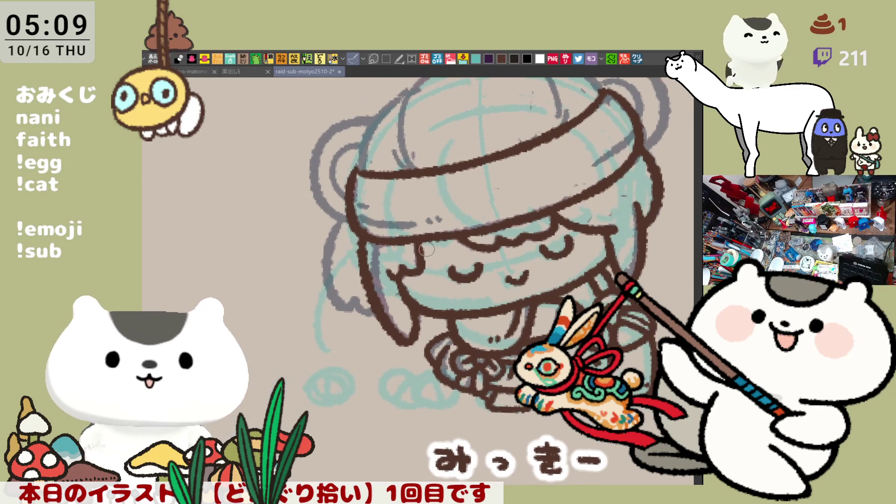
pyautogui.moveTo(333, 216)
pyautogui.mouseDown()
pyautogui.moveTo(357, 312)
pyautogui.moveTo(333, 226)
pyautogui.moveTo(359, 313)
pyautogui.moveTo(386, 315)
pyautogui.mouseUp()
pyautogui.hotkey('ctrl', 'z')
# Level the view and ink along the drawing's lower outline
pyautogui.moveTo(485, 237); pyautogui.dragTo(407, 317)
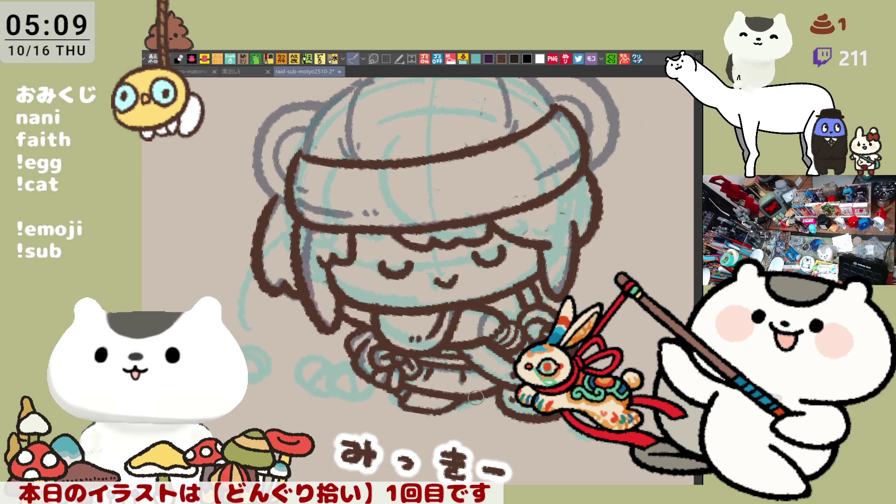
pyautogui.moveTo(364, 334); pyautogui.dragTo(501, 404)
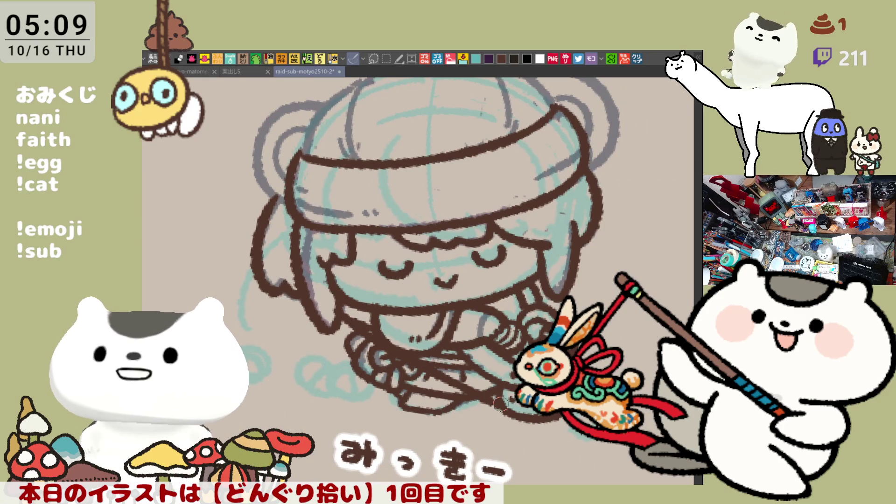
pyautogui.hotkey('ctrl', 'z')
pyautogui.moveTo(346, 318); pyautogui.dragTo(478, 410)
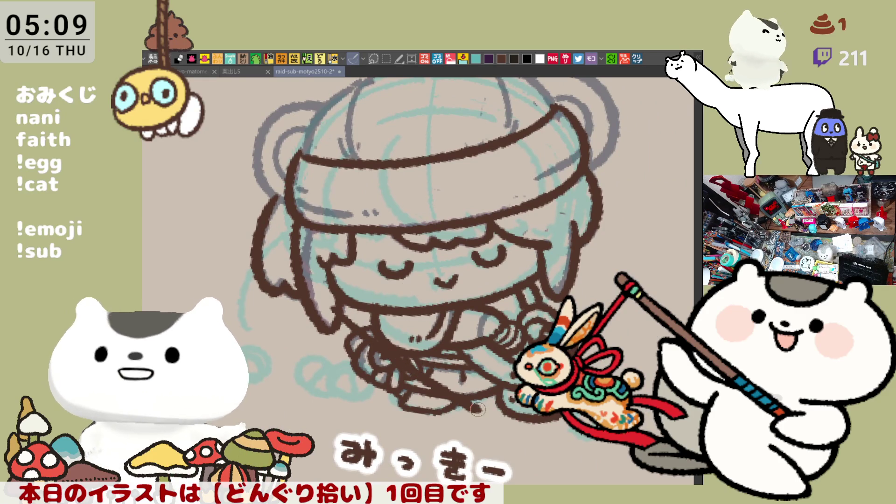
pyautogui.hotkey('ctrl', 'z')
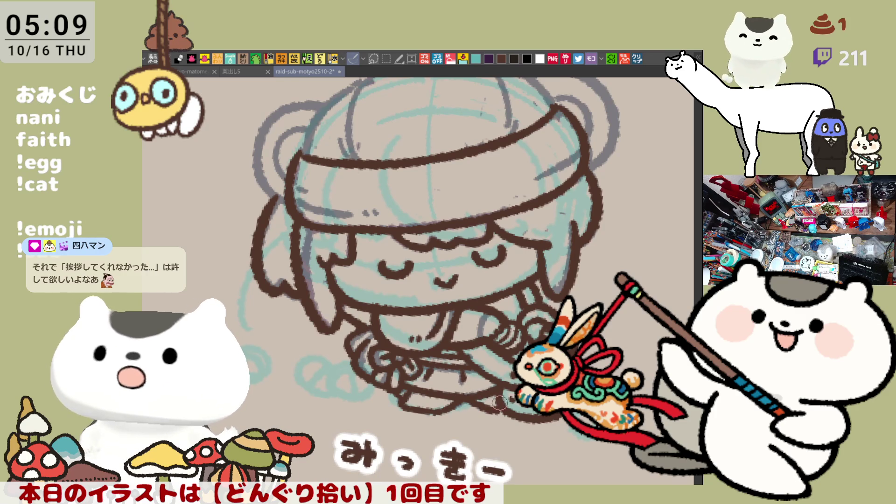
pyautogui.moveTo(464, 397)
pyautogui.mouseDown()
pyautogui.moveTo(507, 409)
pyautogui.moveTo(490, 411)
pyautogui.moveTo(507, 386)
pyautogui.mouseUp()
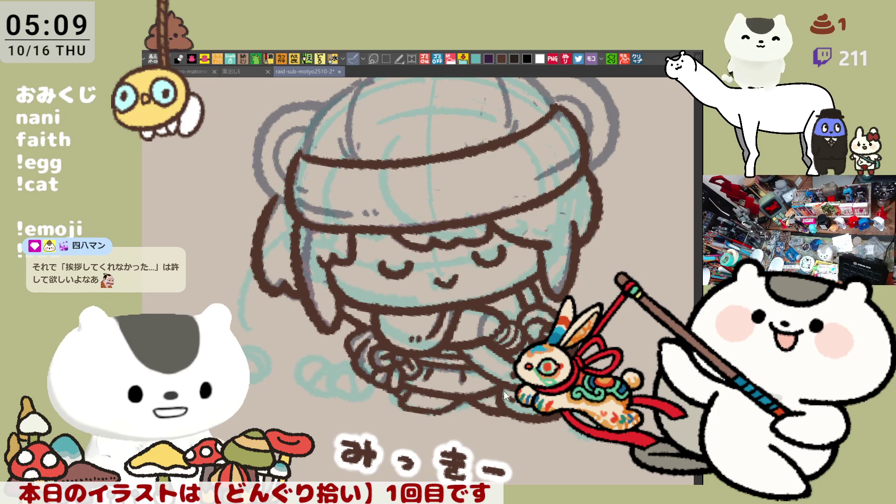
# Ink the headband's lower edge with stitch dots and its inner edge
pyautogui.scroll(2, 504, 394)
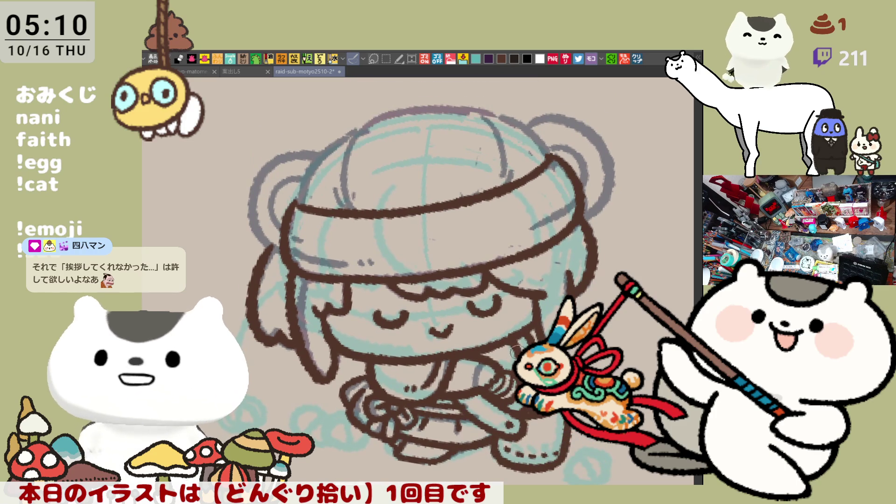
pyautogui.moveTo(286, 246); pyautogui.dragTo(341, 263)
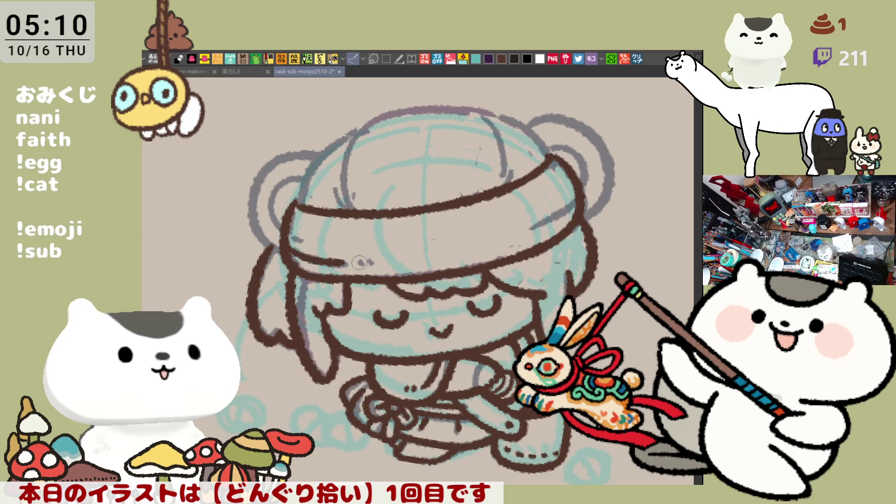
pyautogui.moveTo(289, 240)
pyautogui.mouseDown()
pyautogui.moveTo(334, 261)
pyautogui.moveTo(371, 259)
pyautogui.moveTo(350, 263)
pyautogui.moveTo(363, 263)
pyautogui.mouseUp()
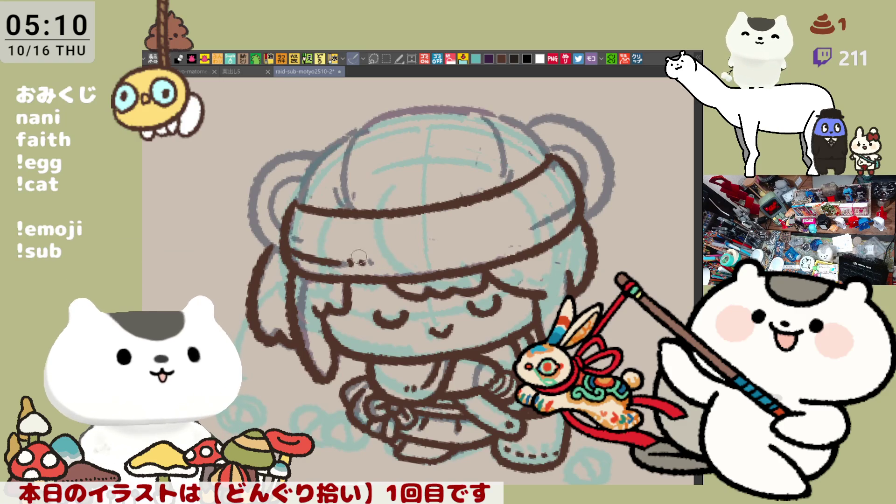
pyautogui.moveTo(495, 228)
pyautogui.mouseDown()
pyautogui.moveTo(508, 244)
pyautogui.moveTo(416, 323)
pyautogui.moveTo(474, 302)
pyautogui.mouseUp()
pyautogui.moveTo(367, 182); pyautogui.dragTo(411, 215)
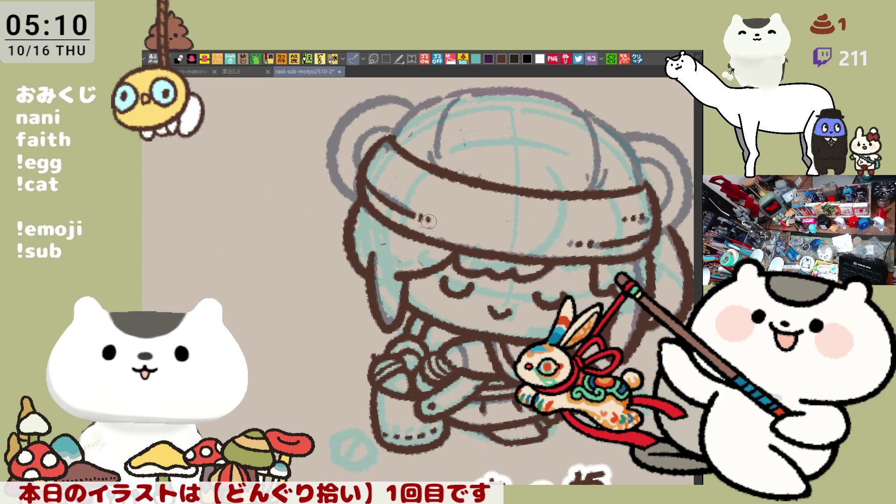
# Turn the view and ink the helmet's top curve and left side
pyautogui.moveTo(513, 227)
pyautogui.mouseDown()
pyautogui.moveTo(496, 210)
pyautogui.moveTo(515, 229)
pyautogui.mouseUp()
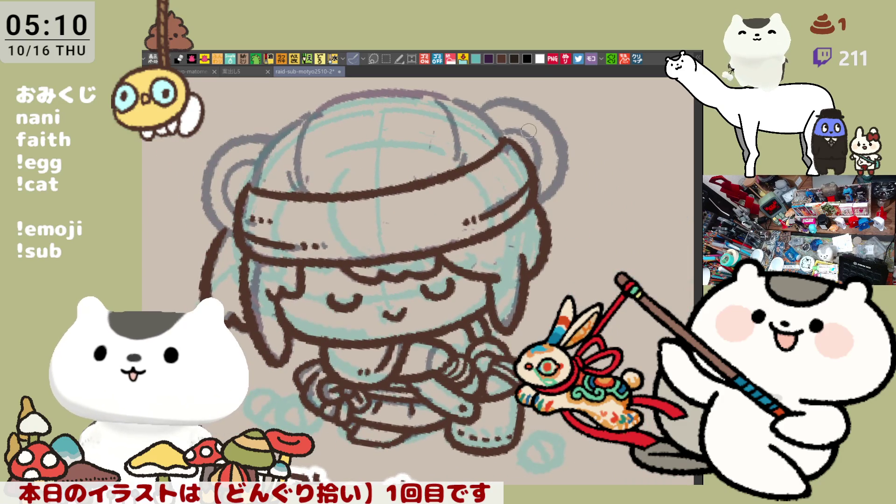
pyautogui.moveTo(434, 94)
pyautogui.mouseDown()
pyautogui.moveTo(470, 158)
pyautogui.moveTo(452, 94)
pyautogui.moveTo(506, 142)
pyautogui.mouseUp()
pyautogui.hotkey('ctrl', 'z')
pyautogui.moveTo(432, 89); pyautogui.dragTo(511, 145)
pyautogui.hotkey('ctrl', 'z')
pyautogui.moveTo(432, 92); pyautogui.dragTo(510, 145)
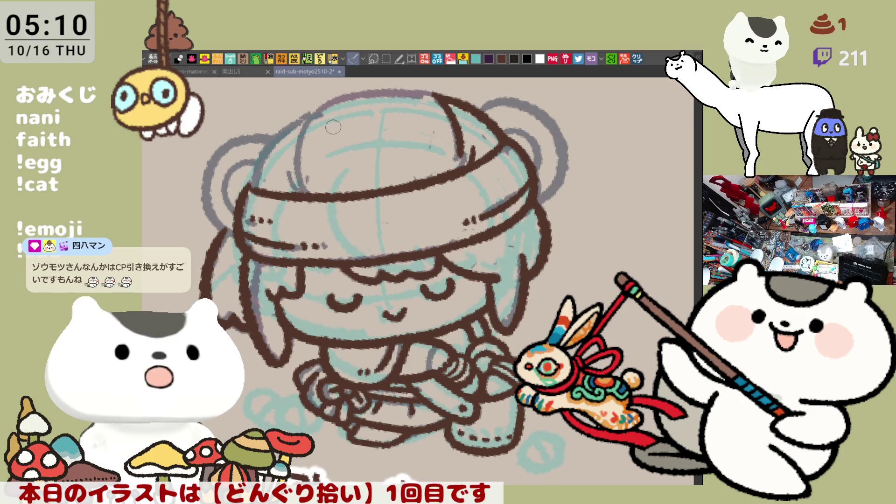
pyautogui.moveTo(312, 112); pyautogui.dragTo(306, 199)
pyautogui.hotkey('ctrl', 'z')
pyautogui.moveTo(315, 109)
pyautogui.mouseDown()
pyautogui.moveTo(295, 151)
pyautogui.moveTo(296, 188)
pyautogui.moveTo(236, 271)
pyautogui.mouseUp()
# Rotate the view and ink the brown curve along the helmet's left edge, retrying it until it fits
pyautogui.moveTo(365, 239); pyautogui.dragTo(268, 278)
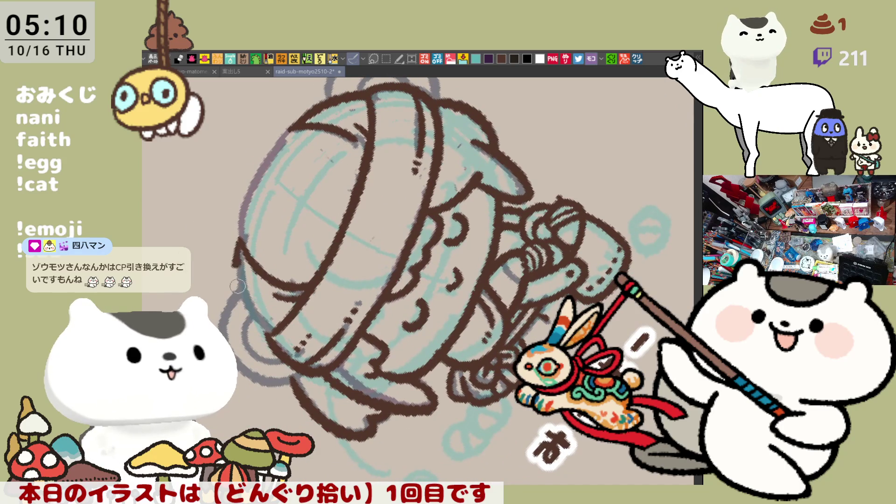
pyautogui.moveTo(236, 236); pyautogui.dragTo(267, 323)
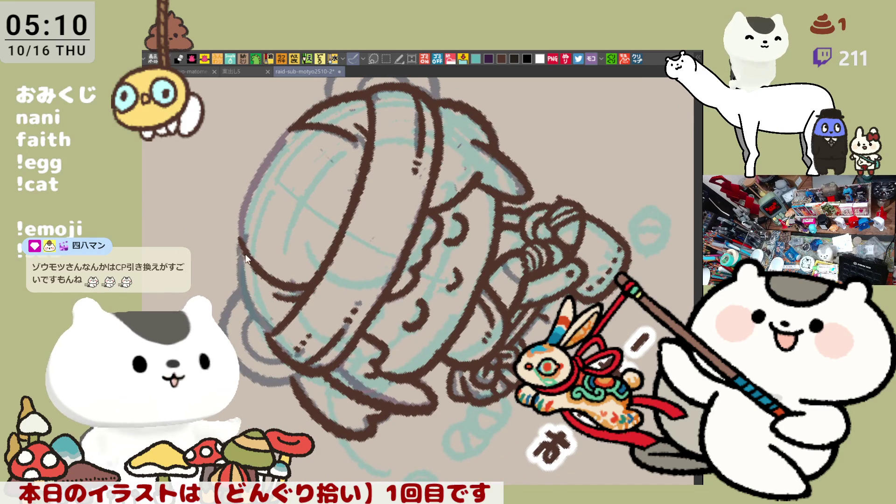
pyautogui.press('-')
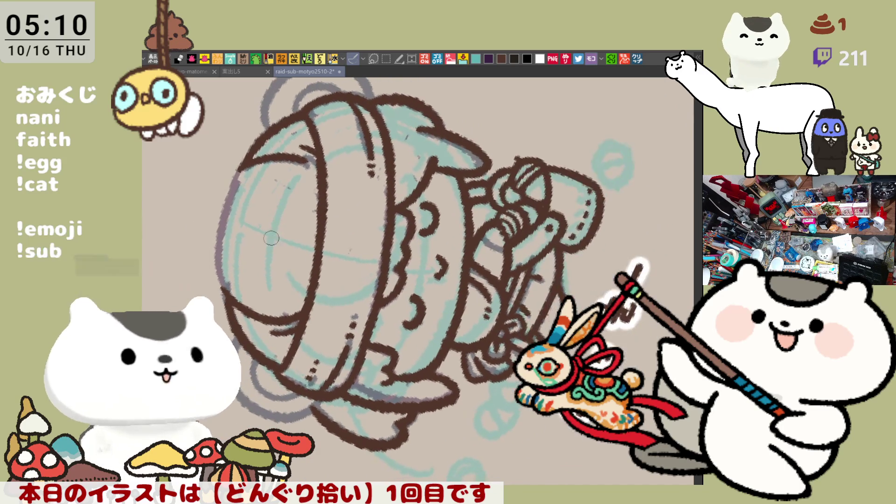
pyautogui.press('-')
pyautogui.moveTo(312, 161)
pyautogui.mouseDown()
pyautogui.moveTo(303, 308)
pyautogui.moveTo(294, 247)
pyautogui.moveTo(301, 303)
pyautogui.mouseUp()
pyautogui.hotkey('ctrl', 'z')
pyautogui.hotkey('ctrl', 'z')
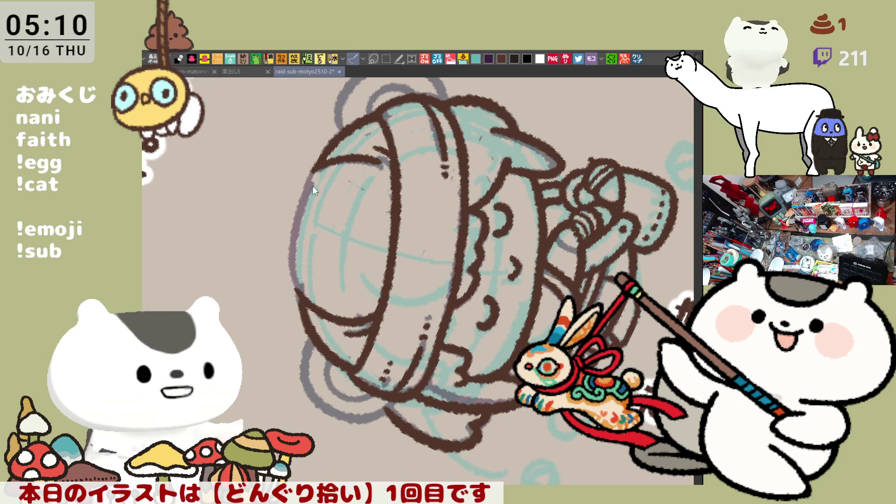
pyautogui.moveTo(312, 166); pyautogui.dragTo(301, 303)
pyautogui.hotkey('ctrl', 'z')
pyautogui.moveTo(315, 163)
pyautogui.mouseDown()
pyautogui.moveTo(302, 303)
pyautogui.moveTo(288, 229)
pyautogui.moveTo(301, 301)
pyautogui.mouseUp()
pyautogui.hotkey('ctrl', 'z')
pyautogui.hotkey('ctrl', 'z')
pyautogui.moveTo(322, 157); pyautogui.dragTo(304, 296)
pyautogui.hotkey('ctrl', 'z')
pyautogui.moveTo(321, 160)
pyautogui.mouseDown()
pyautogui.moveTo(292, 275)
pyautogui.moveTo(303, 299)
pyautogui.mouseUp()
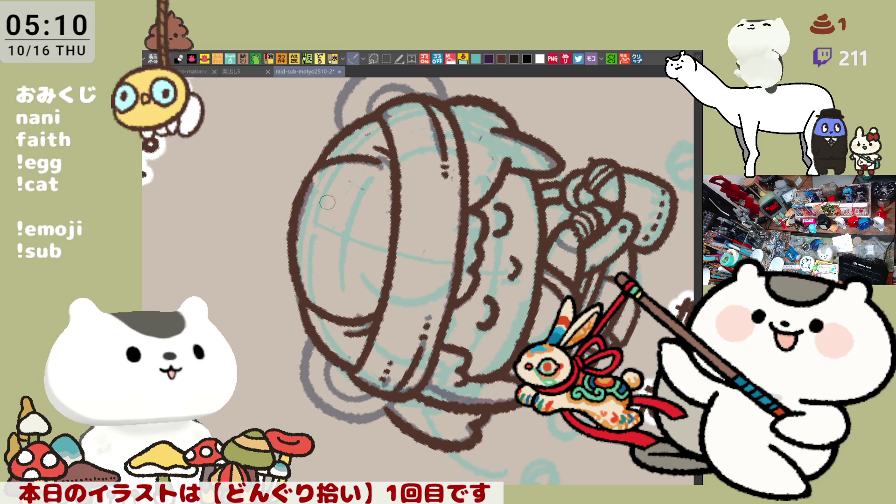
# Ink the helmet's top-left rim in brown over several retries, then mirror the canvas view
pyautogui.press('^')
pyautogui.press('-')
pyautogui.moveTo(392, 212); pyautogui.dragTo(465, 180)
pyautogui.hotkey('ctrl', 'z')
pyautogui.moveTo(391, 214); pyautogui.dragTo(462, 172)
pyautogui.hotkey('ctrl', 'z')
pyautogui.moveTo(391, 214); pyautogui.dragTo(454, 183)
pyautogui.hotkey('ctrl', 'z')
pyautogui.moveTo(389, 217); pyautogui.dragTo(448, 183)
pyautogui.hotkey('ctrl', 'z')
pyautogui.moveTo(388, 218)
pyautogui.mouseDown()
pyautogui.moveTo(443, 184)
pyautogui.moveTo(533, 178)
pyautogui.moveTo(417, 192)
pyautogui.moveTo(471, 184)
pyautogui.mouseUp()
pyautogui.hotkey('ctrl', 'z')
pyautogui.hotkey('ctrl', 'z')
pyautogui.moveTo(383, 224); pyautogui.dragTo(484, 189)
pyautogui.press('h')
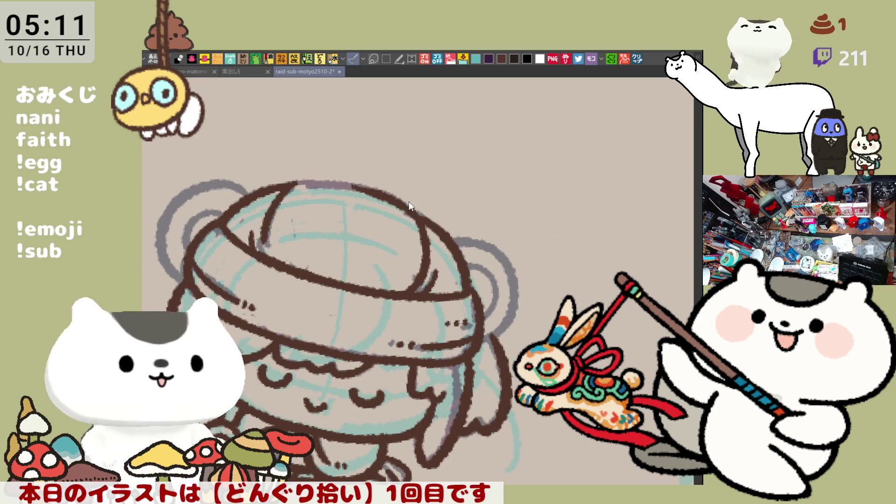
# Ink the helmet's top-edge arc in brown
pyautogui.moveTo(286, 186); pyautogui.dragTo(383, 192)
pyautogui.hotkey('ctrl', 'z')
pyautogui.moveTo(294, 186); pyautogui.dragTo(378, 191)
pyautogui.hotkey('ctrl', 'z')
pyautogui.moveTo(286, 187); pyautogui.dragTo(374, 187)
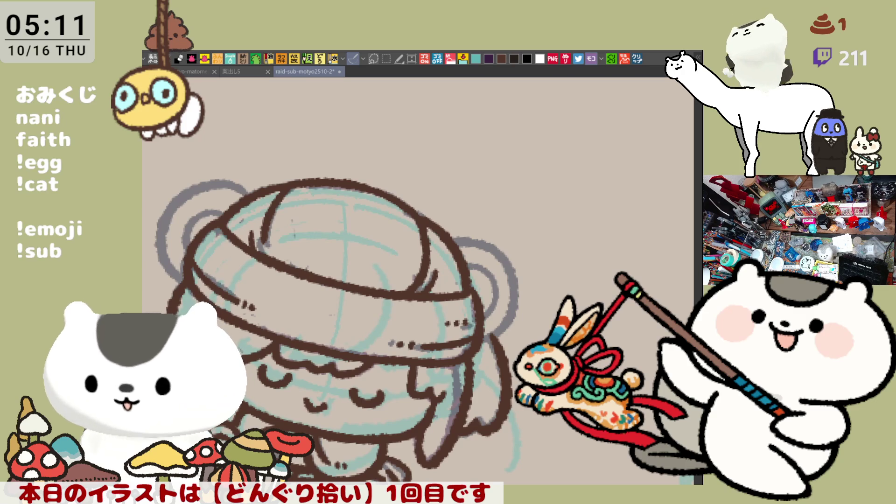
# Frame the hat, then ink the curve beside the left ear and the left ear's top in brown
pyautogui.moveTo(457, 375); pyautogui.dragTo(509, 273)
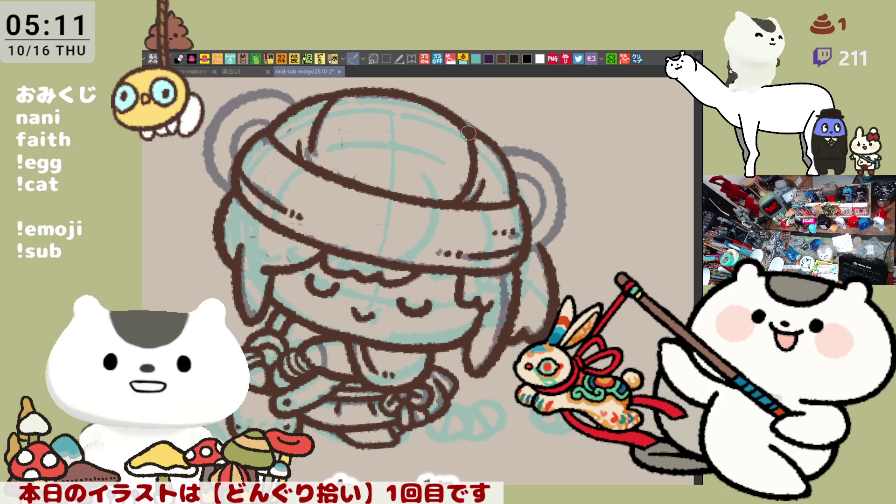
pyautogui.moveTo(483, 145); pyautogui.dragTo(499, 165)
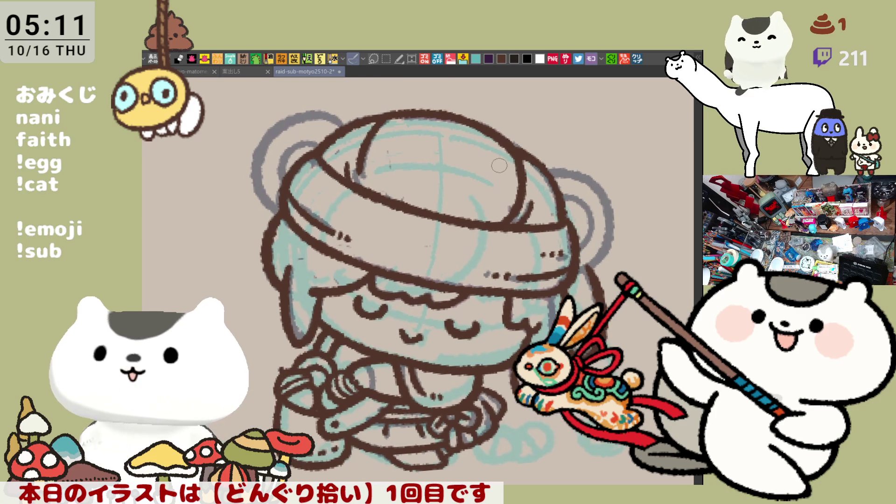
pyautogui.press('h')
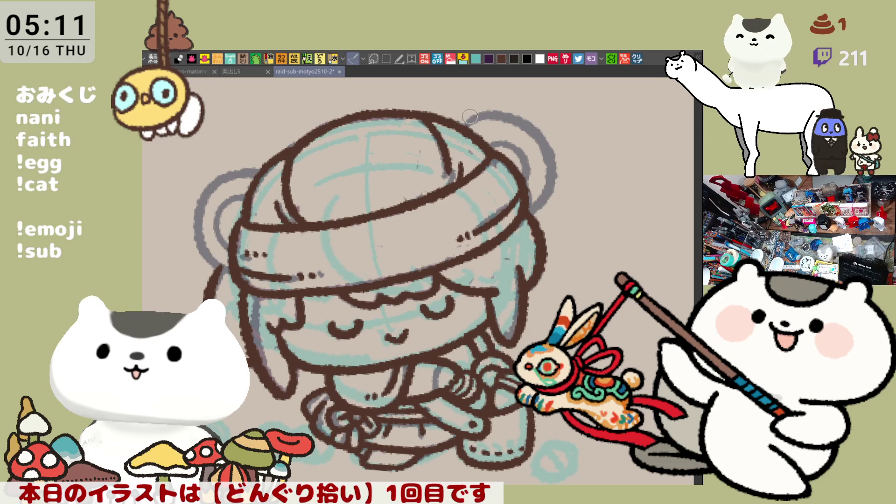
pyautogui.moveTo(197, 196)
pyautogui.mouseDown()
pyautogui.moveTo(189, 214)
pyautogui.moveTo(230, 272)
pyautogui.mouseUp()
pyautogui.hotkey('ctrl', 'z')
pyautogui.moveTo(205, 193); pyautogui.dragTo(231, 276)
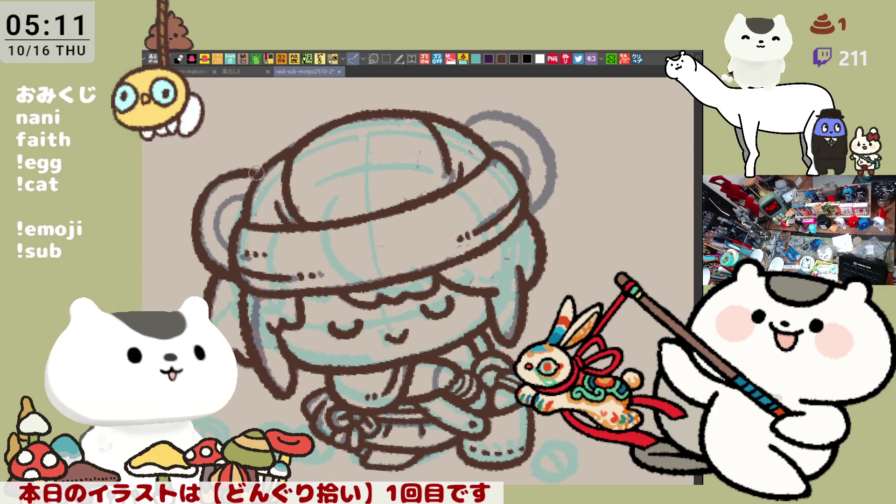
pyautogui.moveTo(215, 188); pyautogui.dragTo(261, 172)
pyautogui.hotkey('ctrl', 'z')
pyautogui.moveTo(201, 196)
pyautogui.mouseDown()
pyautogui.moveTo(222, 178)
pyautogui.moveTo(263, 174)
pyautogui.mouseUp()
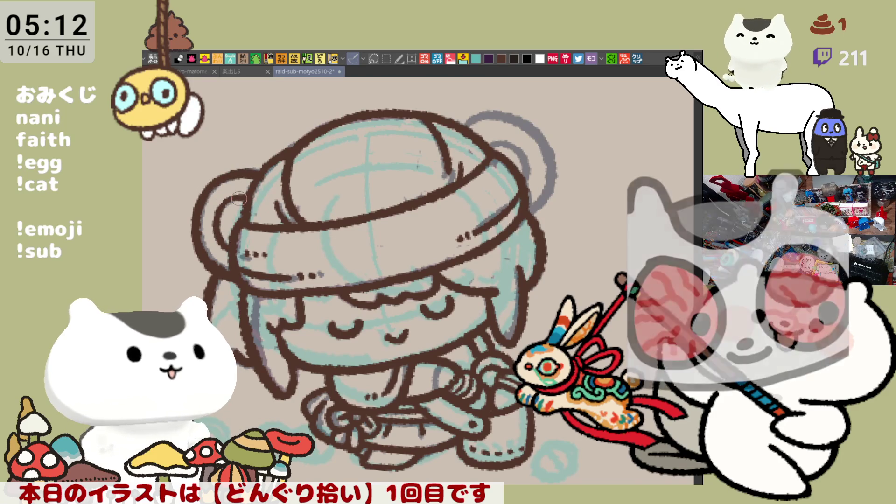
# Trace the top of the right ear and the ear's left-edge outline in brown
pyautogui.moveTo(467, 124)
pyautogui.mouseDown()
pyautogui.moveTo(526, 122)
pyautogui.moveTo(543, 133)
pyautogui.moveTo(553, 165)
pyautogui.mouseUp()
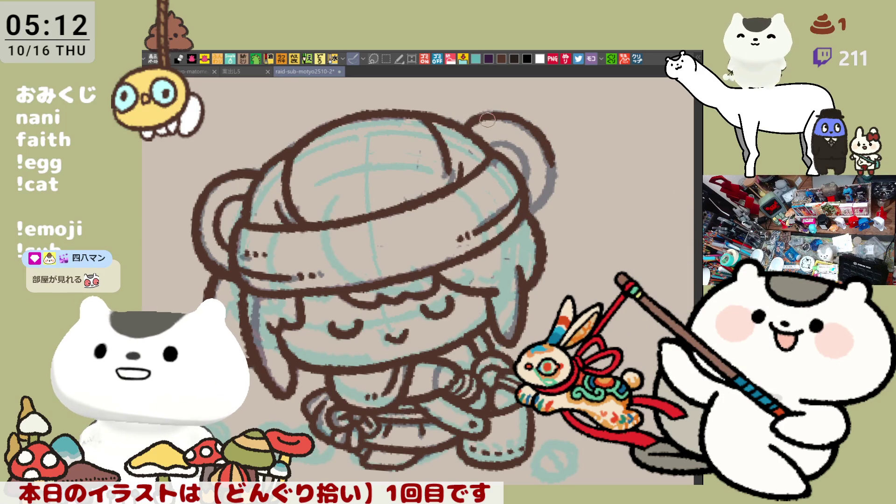
pyautogui.scroll(-2, 487, 120)
pyautogui.scroll(4, 432, 189)
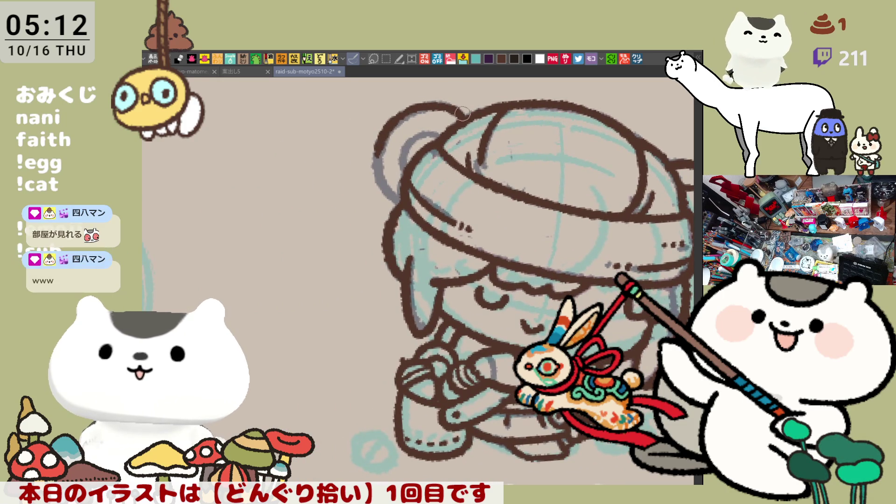
pyautogui.moveTo(378, 147); pyautogui.dragTo(405, 206)
pyautogui.hotkey('ctrl', 'z')
pyautogui.moveTo(377, 142); pyautogui.dragTo(402, 205)
pyautogui.hotkey('ctrl', 'z')
pyautogui.moveTo(376, 136); pyautogui.dragTo(407, 207)
# Ink the inner-ear line in brown, then flip the view back to normal
pyautogui.moveTo(414, 152)
pyautogui.mouseDown()
pyautogui.moveTo(406, 140)
pyautogui.moveTo(409, 159)
pyautogui.moveTo(449, 136)
pyautogui.mouseUp()
pyautogui.hotkey('ctrl', 'z')
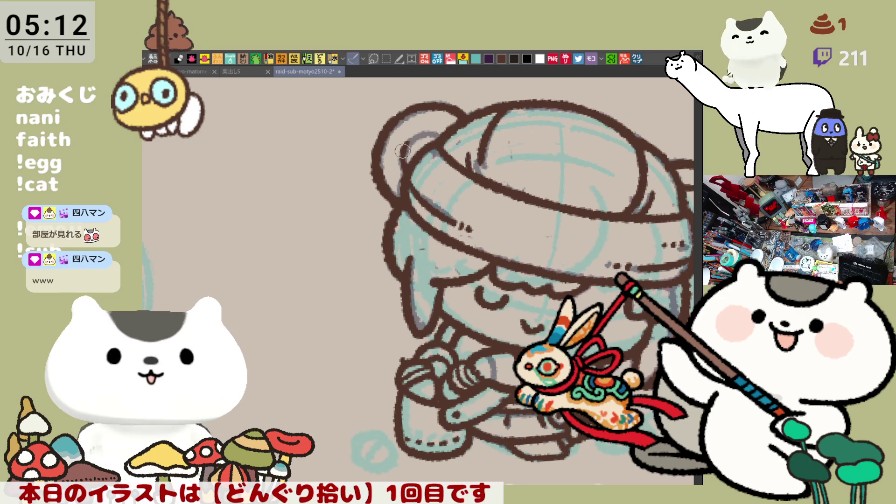
pyautogui.moveTo(399, 154); pyautogui.dragTo(444, 137)
pyautogui.hotkey('ctrl', 'z')
pyautogui.moveTo(399, 154); pyautogui.dragTo(444, 137)
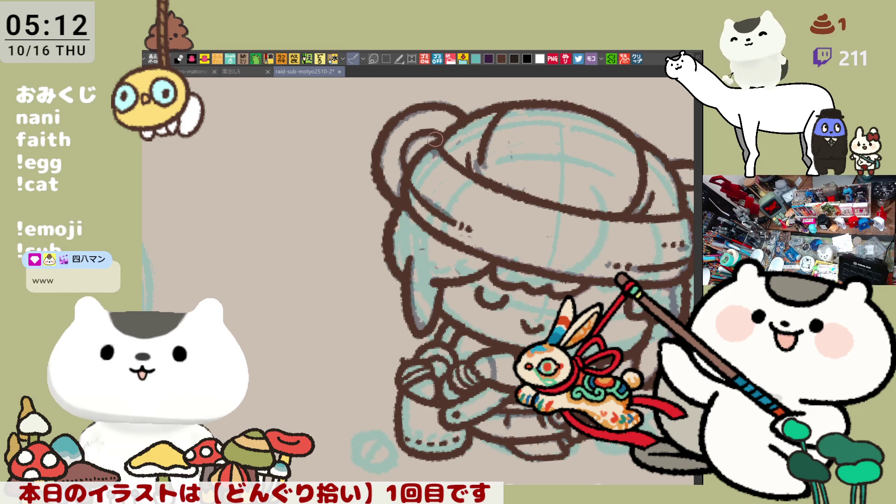
pyautogui.moveTo(481, 254); pyautogui.dragTo(410, 251)
pyautogui.press('h')
pyautogui.scroll(-4, 405, 269)
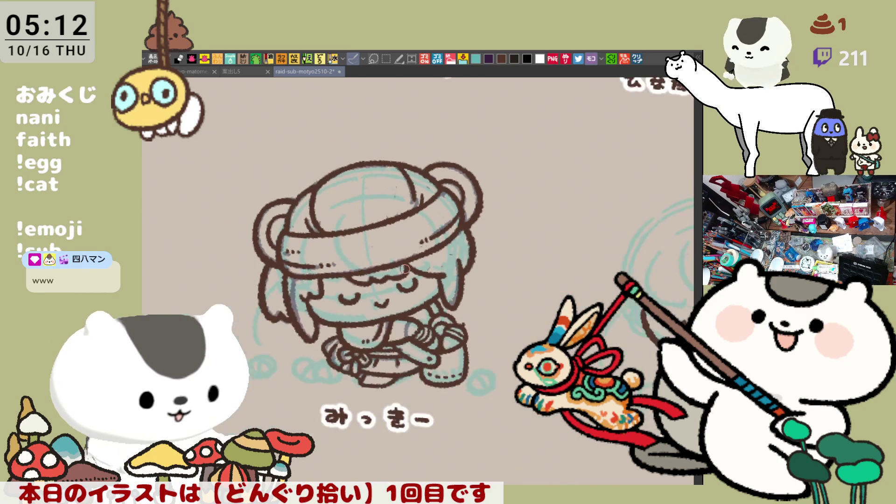
# Zoom out to compare with the other characters, recentre the view, and save with Ctrl+S
pyautogui.scroll(-2, 404, 269)
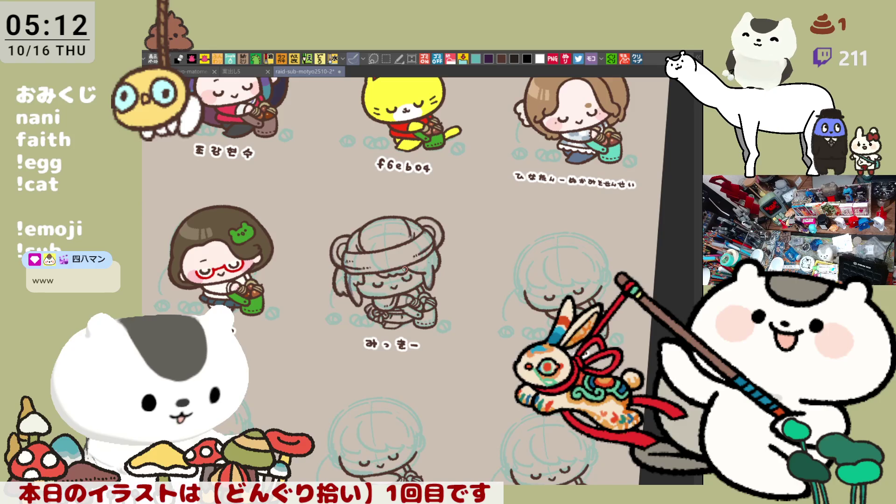
pyautogui.scroll(8, 404, 269)
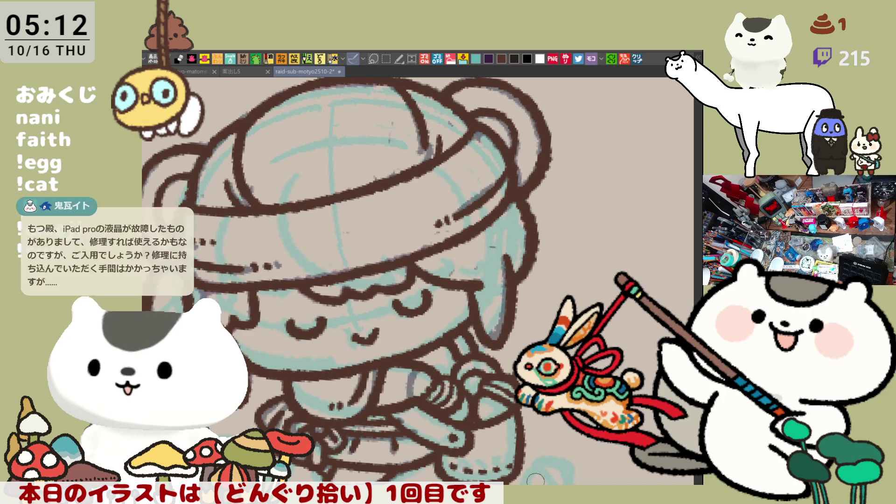
pyautogui.moveTo(451, 447); pyautogui.dragTo(504, 425)
pyautogui.hotkey('ctrl', 's')
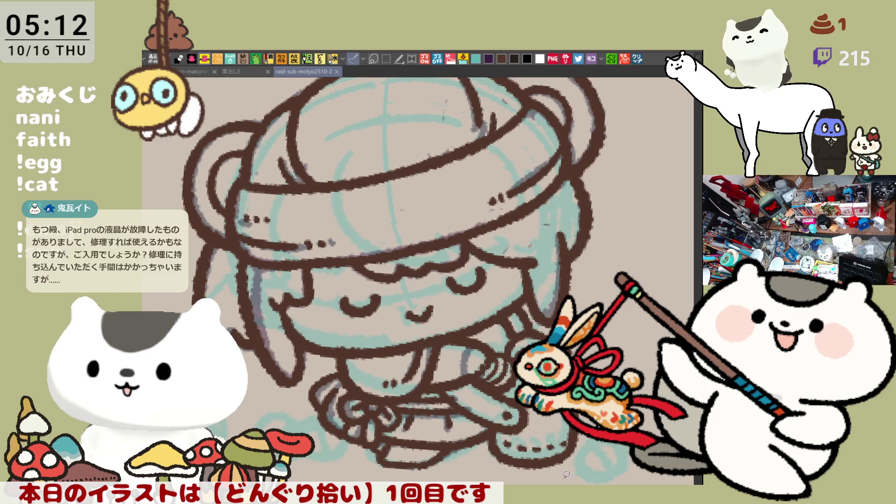
pyautogui.scroll(-3, 306, 385)
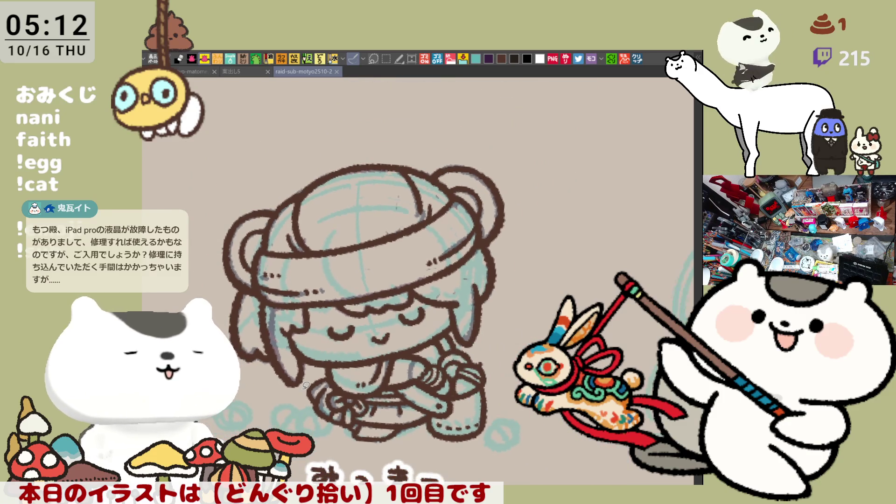
pyautogui.moveTo(436, 319); pyautogui.dragTo(467, 327)
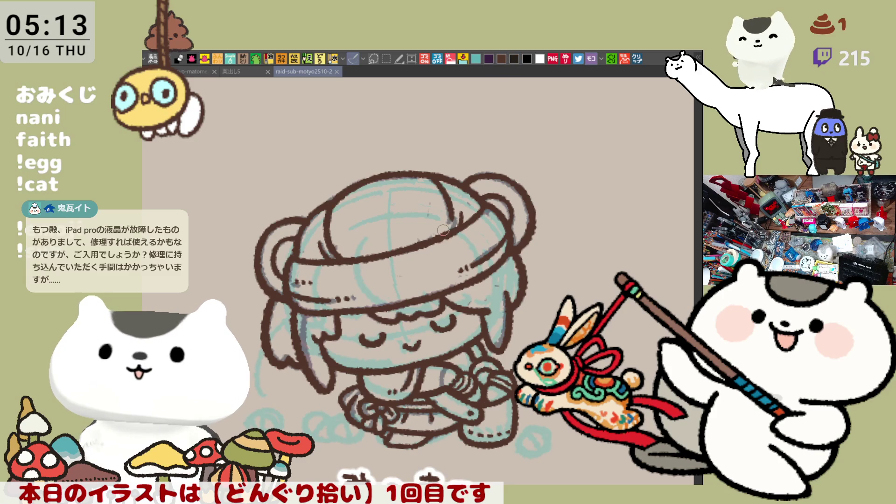
pyautogui.scroll(4, 443, 230)
pyautogui.scroll(-4, 327, 441)
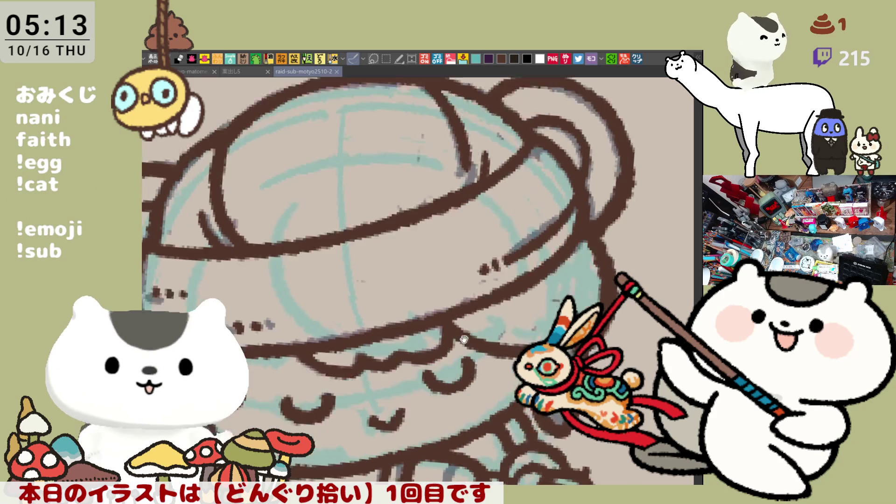
pyautogui.click(275, 410)
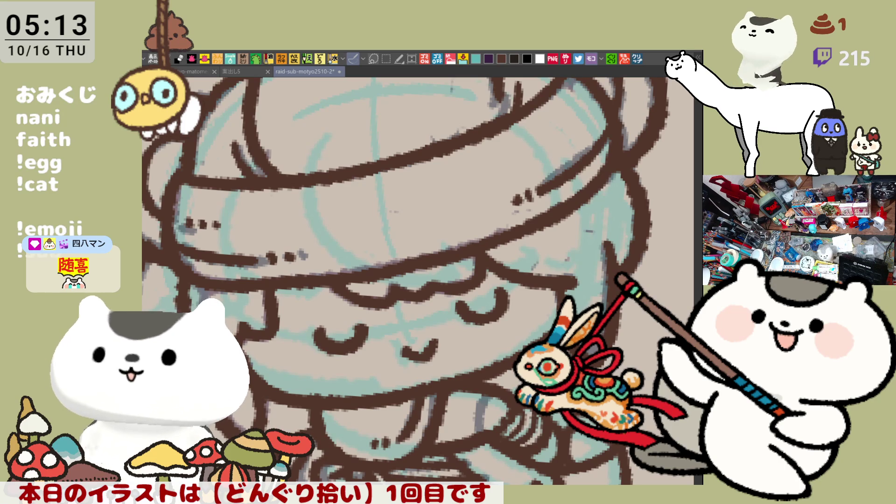
pyautogui.moveTo(376, 300)
pyautogui.mouseDown()
pyautogui.moveTo(356, 208)
pyautogui.moveTo(586, 133)
pyautogui.moveTo(591, 302)
pyautogui.moveTo(381, 311)
pyautogui.moveTo(369, 299)
pyautogui.mouseUp()
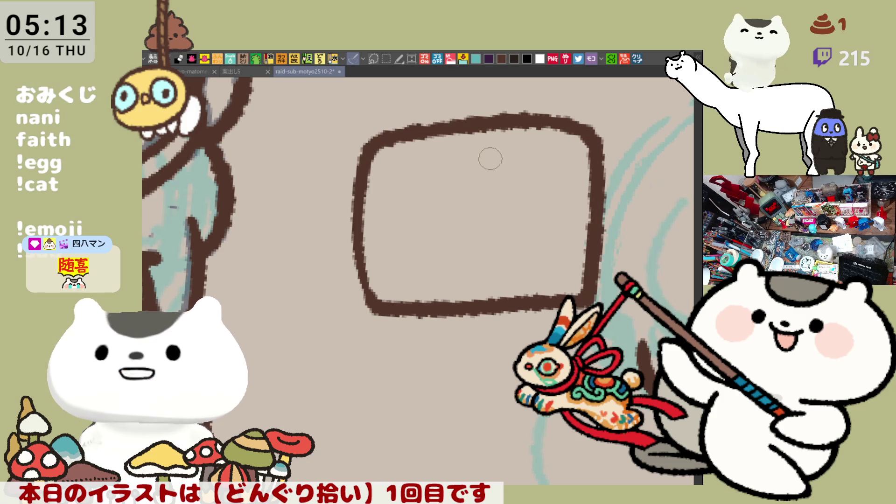
pyautogui.moveTo(457, 136); pyautogui.dragTo(454, 304)
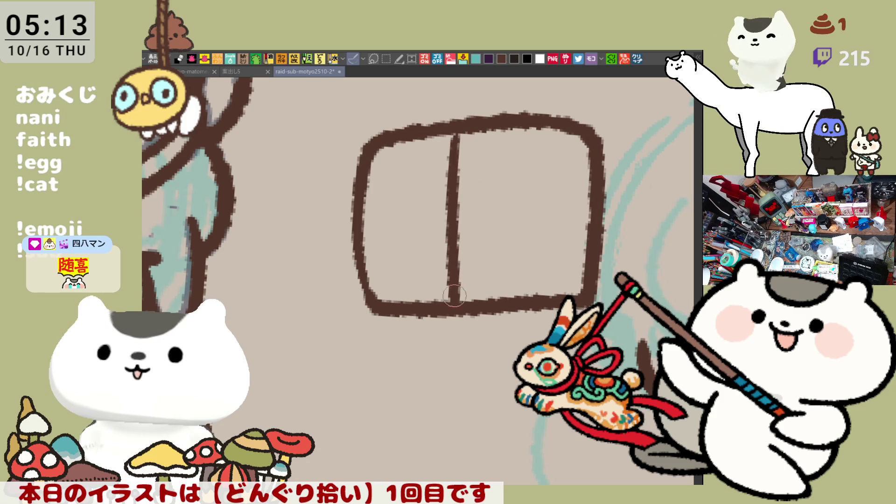
pyautogui.moveTo(506, 136); pyautogui.dragTo(507, 284)
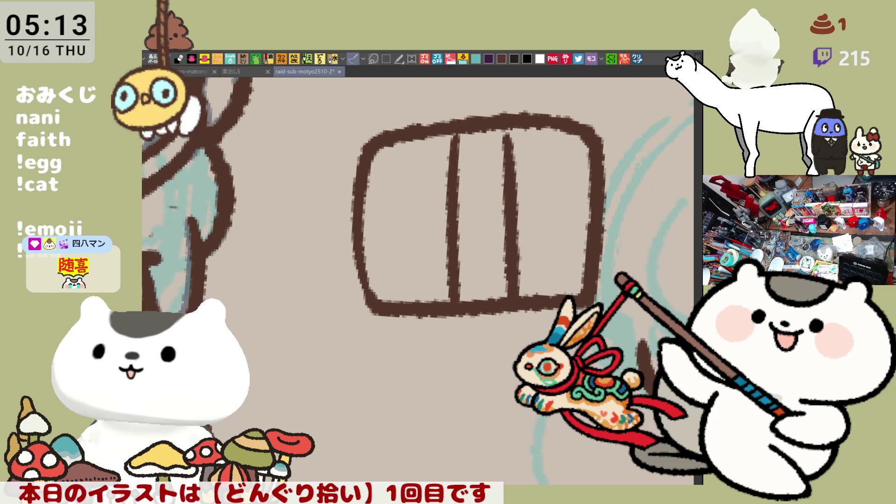
pyautogui.click(489, 203)
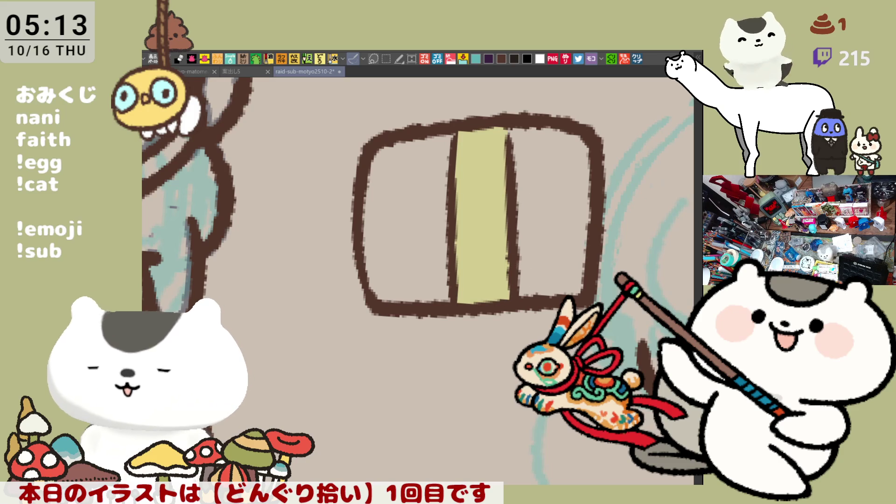
pyautogui.hotkey('ctrl', 'z')
pyautogui.hotkey('ctrl', 'z')
pyautogui.hotkey('ctrl', 'z')
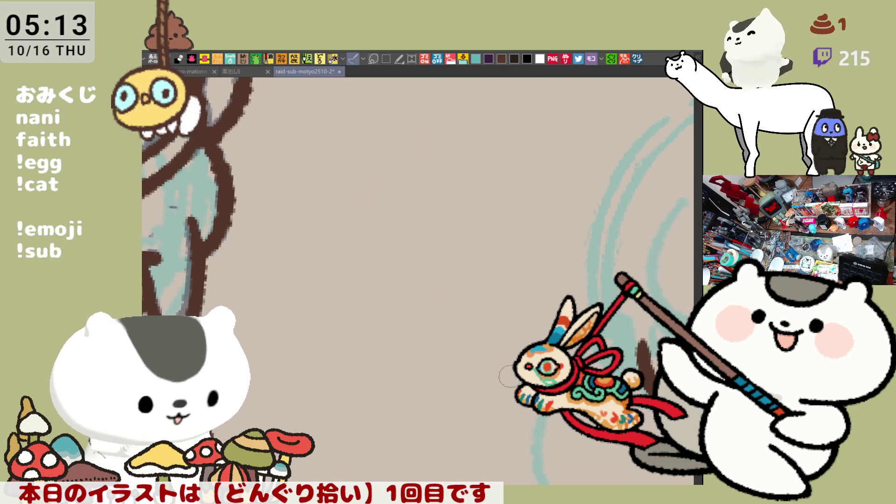
pyautogui.hotkey('ctrl', '-')
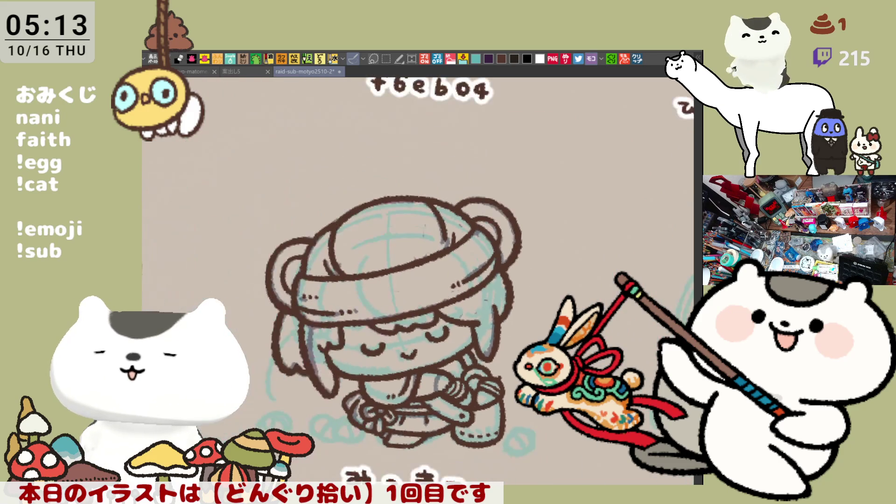
pyautogui.scroll(-2, 403, 280)
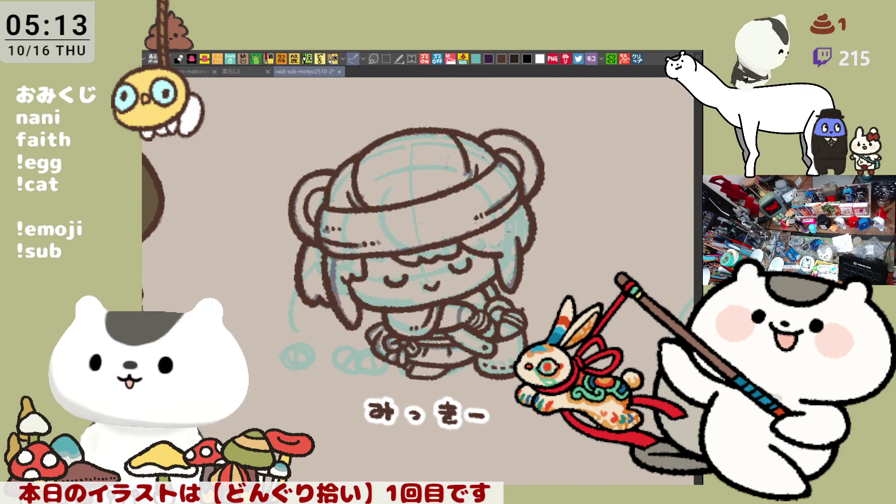
# Refine the ear's brown outline and reorient the view so the hat rim sits level
pyautogui.hscroll(3, 454, 150)
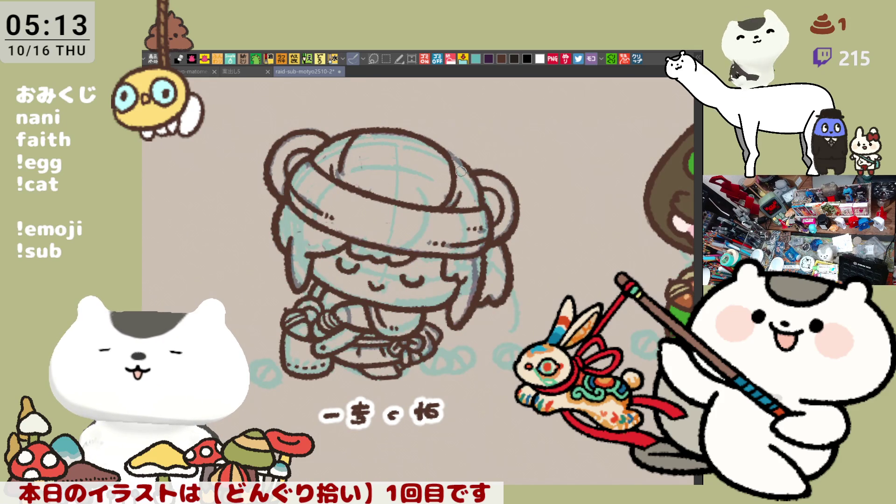
pyautogui.scroll(5, 456, 166)
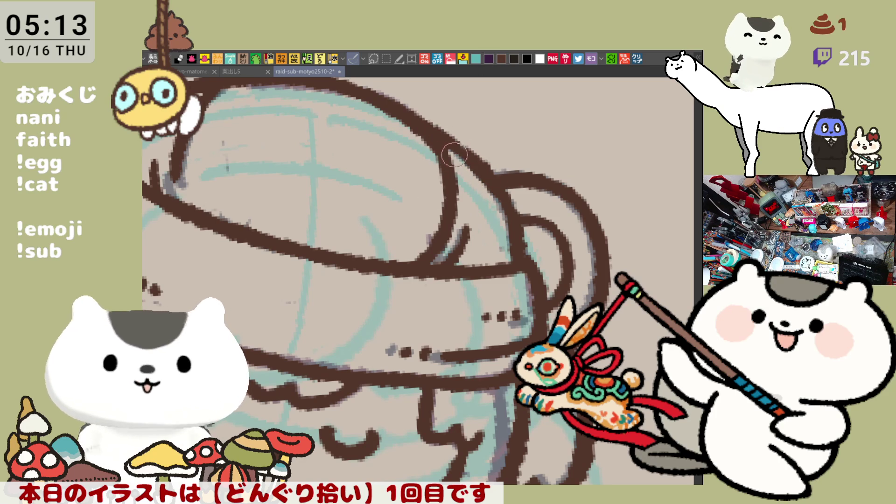
pyautogui.moveTo(453, 139)
pyautogui.mouseDown()
pyautogui.moveTo(507, 203)
pyautogui.moveTo(441, 129)
pyautogui.moveTo(511, 212)
pyautogui.moveTo(488, 164)
pyautogui.mouseUp()
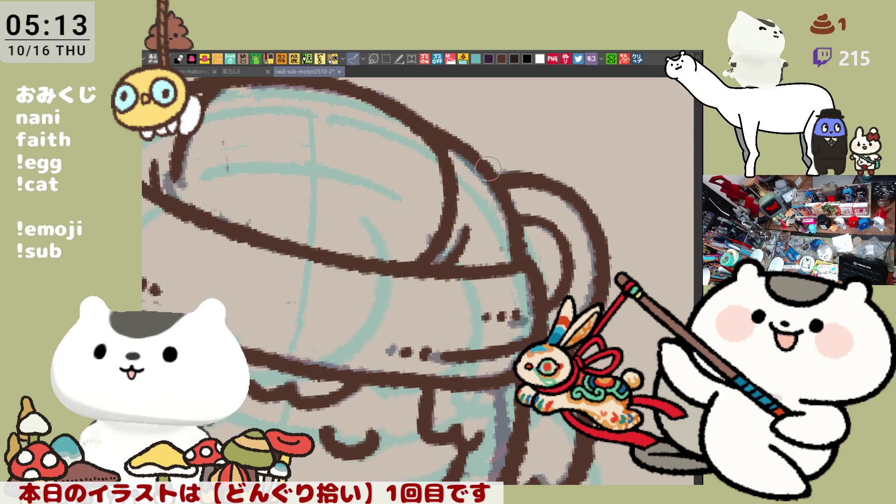
pyautogui.press('h')
pyautogui.press('^')
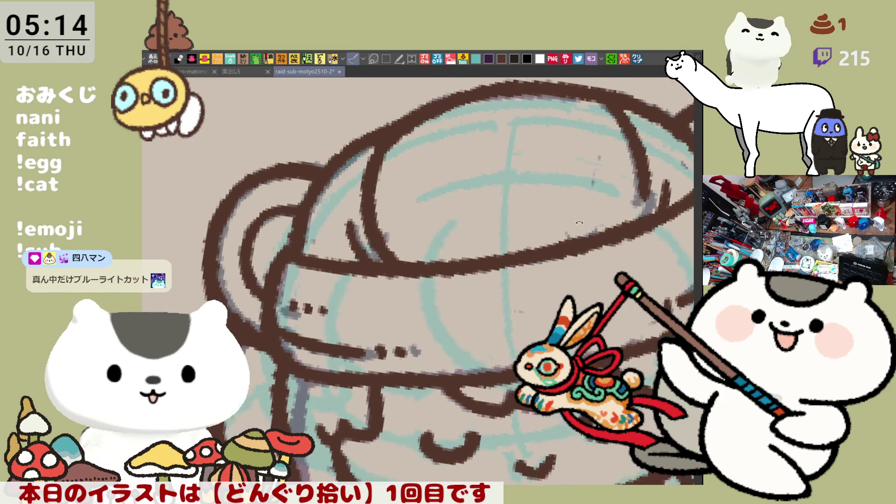
pyautogui.scroll(-2, 569, 249)
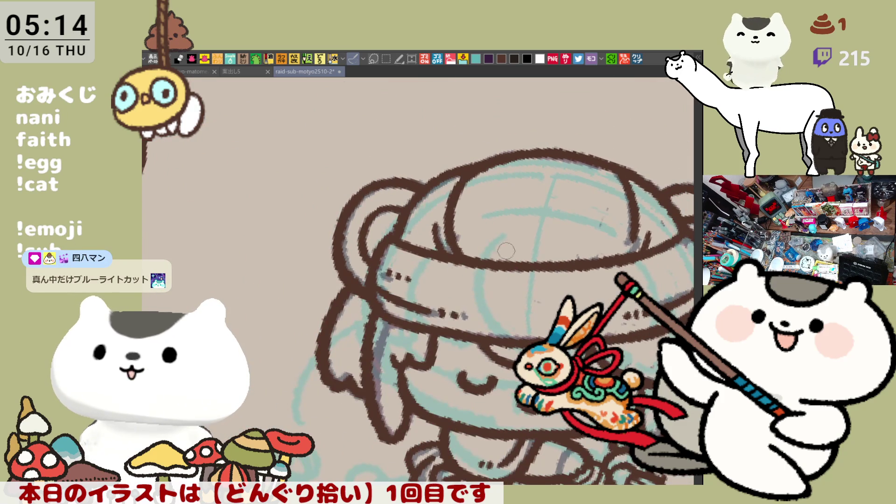
pyautogui.moveTo(574, 243); pyautogui.dragTo(470, 255)
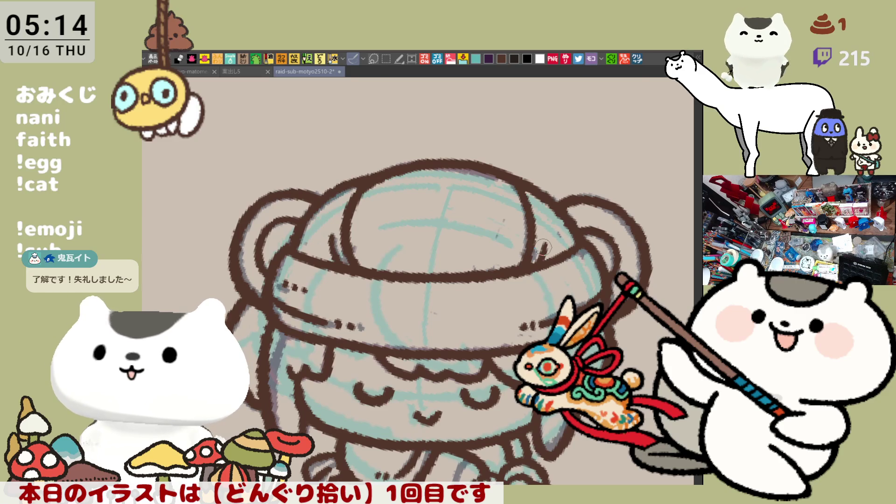
pyautogui.scroll(-5, 543, 247)
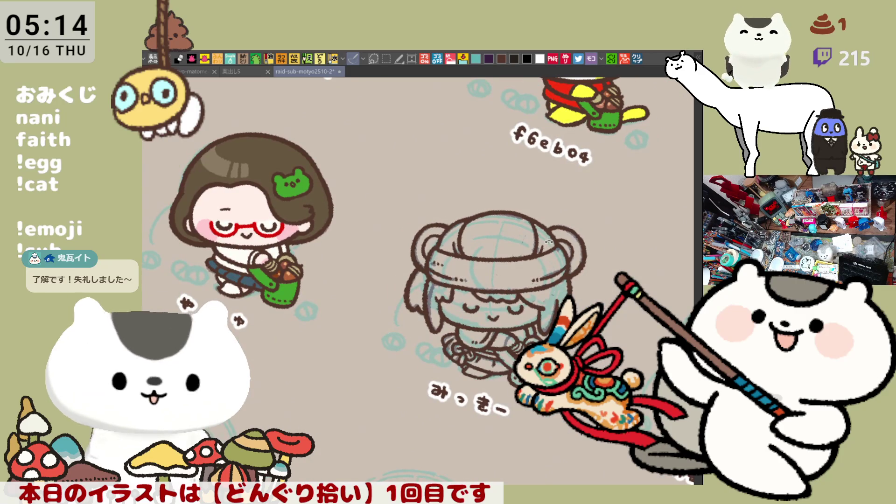
pyautogui.scroll(7, 548, 238)
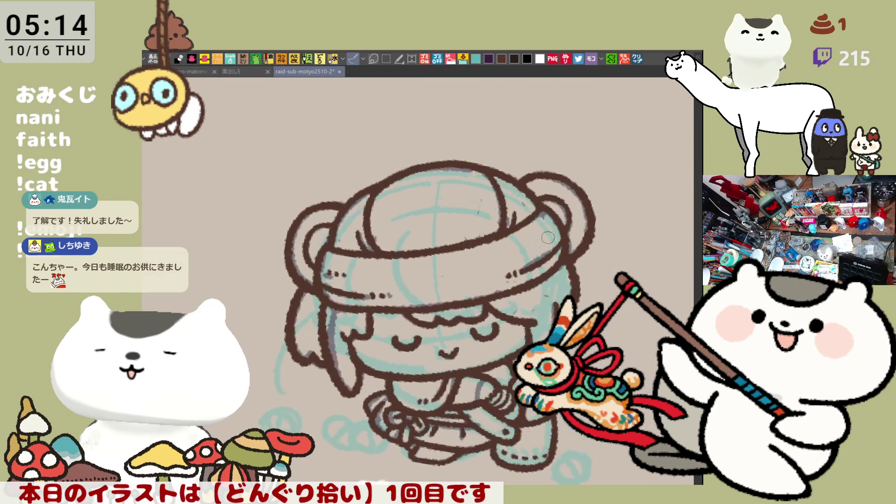
pyautogui.scroll(-2, 548, 237)
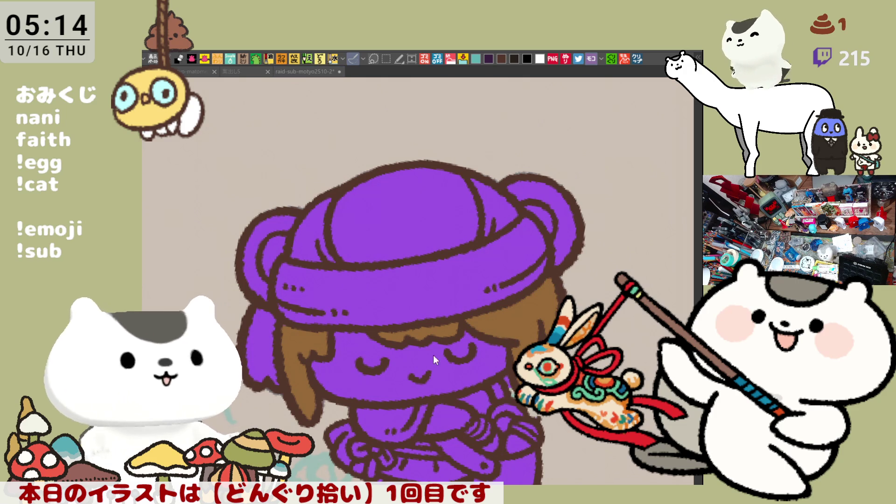
# Fill the face and hand pink and paint the undershirt light green
pyautogui.click(416, 350)
pyautogui.click(447, 418)
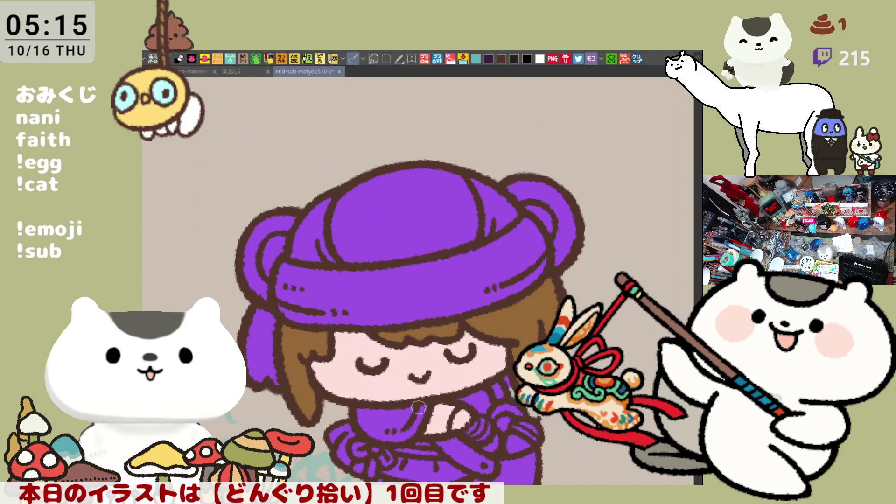
pyautogui.moveTo(431, 407); pyautogui.dragTo(446, 429)
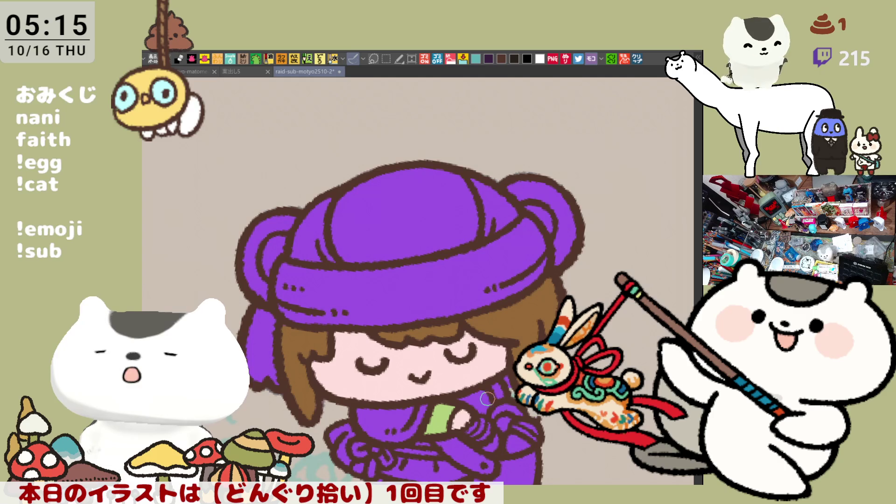
pyautogui.moveTo(494, 397); pyautogui.dragTo(463, 402)
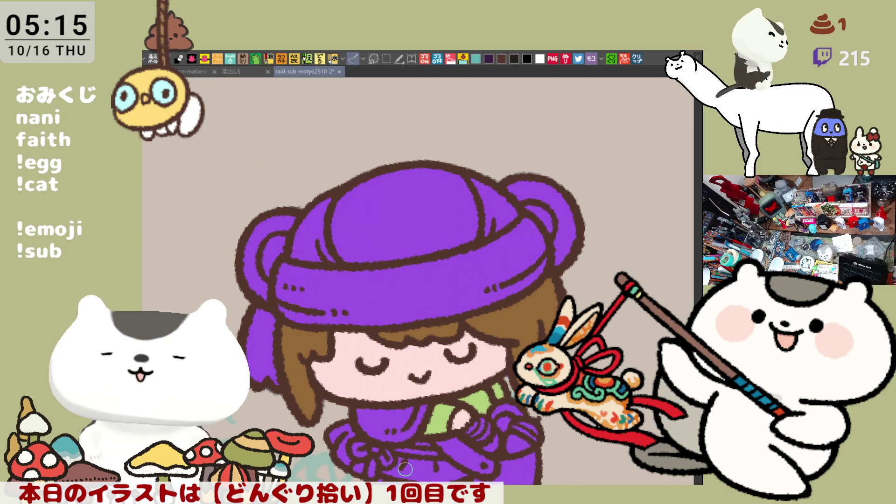
pyautogui.moveTo(405, 468); pyautogui.dragTo(433, 467)
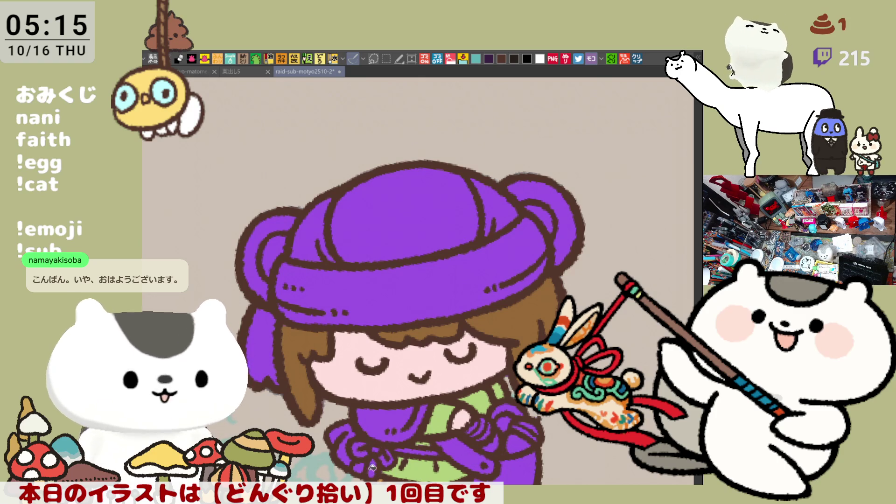
# Paint a tan cord along the belt
pyautogui.moveTo(363, 443); pyautogui.dragTo(375, 441)
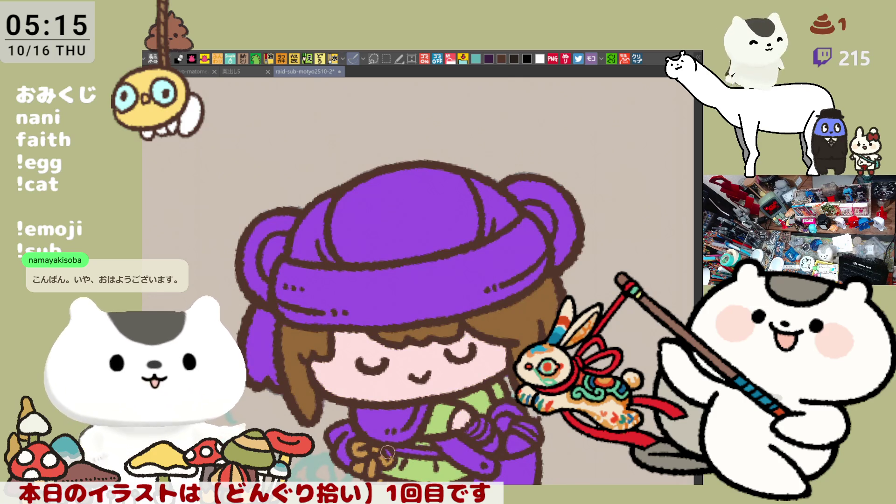
pyautogui.moveTo(412, 451); pyautogui.dragTo(432, 449)
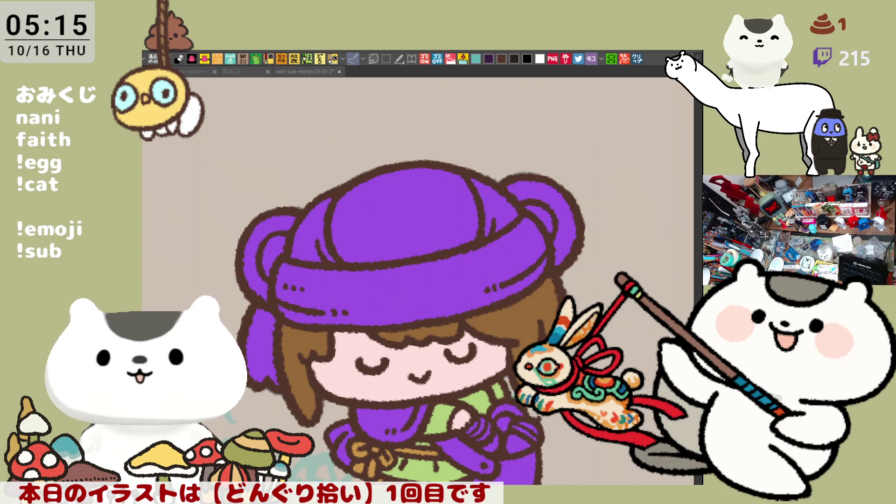
pyautogui.moveTo(450, 407); pyautogui.dragTo(453, 350)
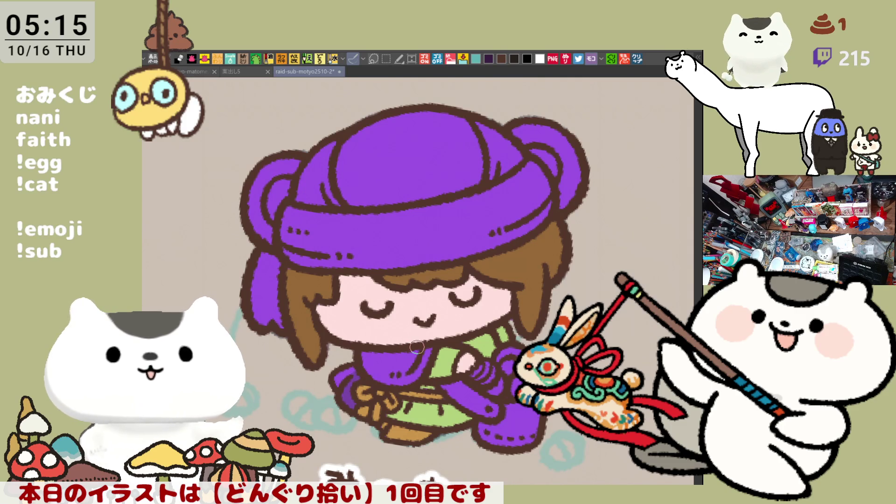
pyautogui.scroll(-3, 407, 348)
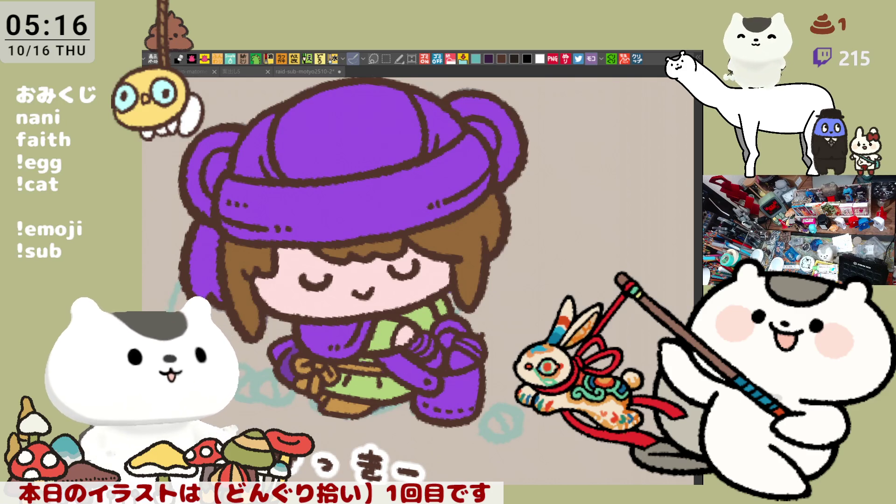
# Fill both ear rings grey and their inner parts pink, then dot an orange speck on the hair
pyautogui.click(217, 138)
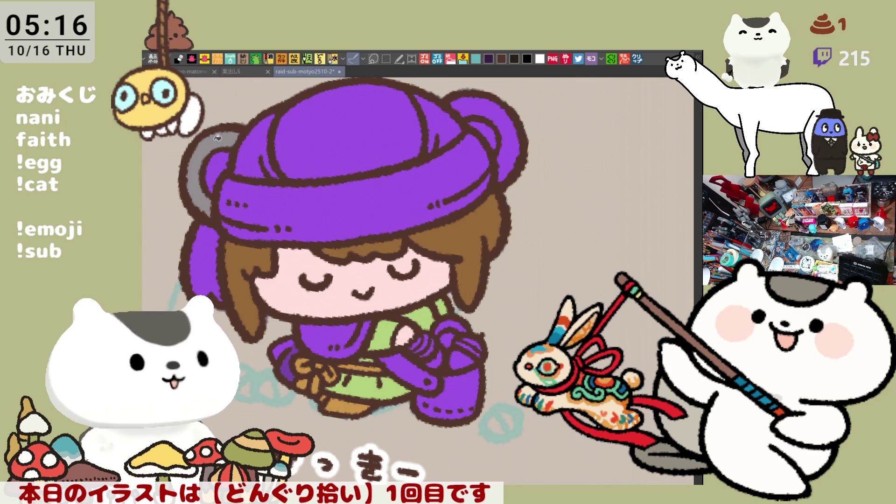
pyautogui.click(506, 110)
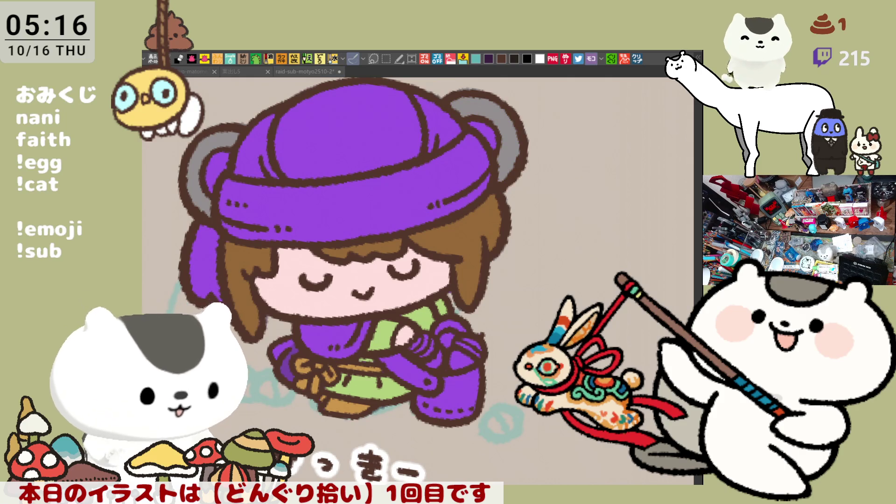
pyautogui.click(218, 172)
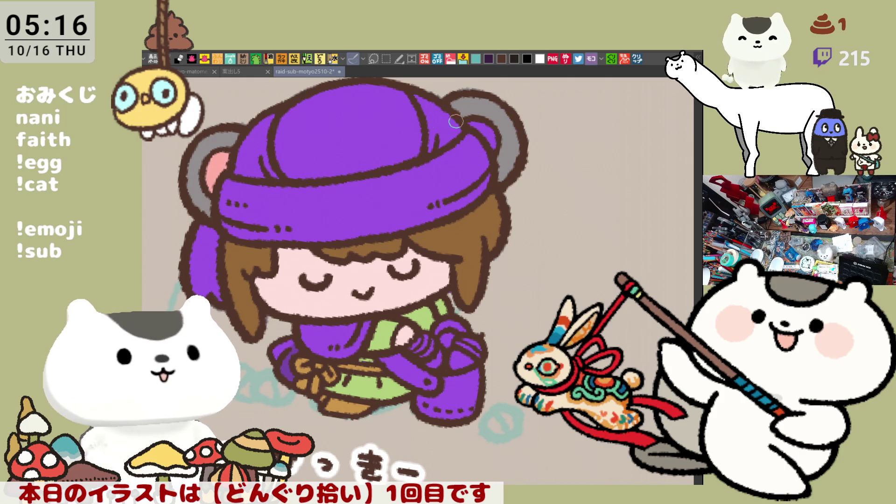
pyautogui.click(493, 132)
pyautogui.moveTo(475, 174); pyautogui.dragTo(529, 200)
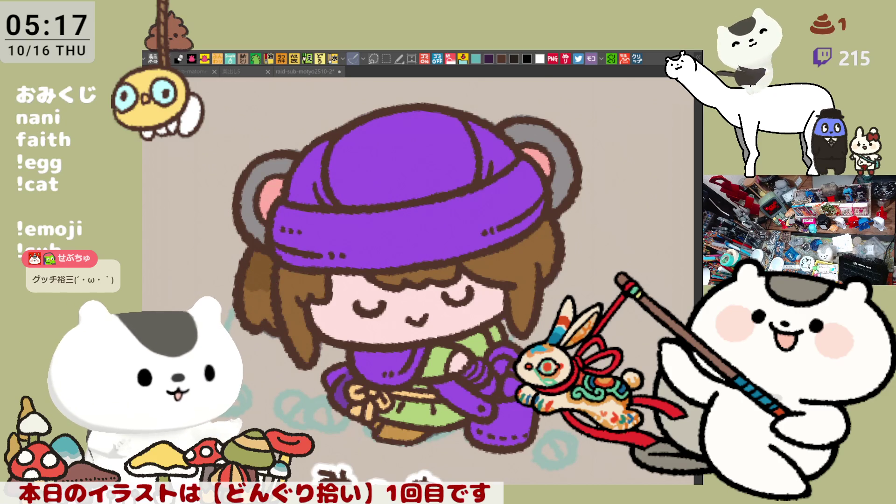
pyautogui.click(252, 303)
# Add a second orange speck to the hair and shade the hat band darker purple
pyautogui.click(262, 303)
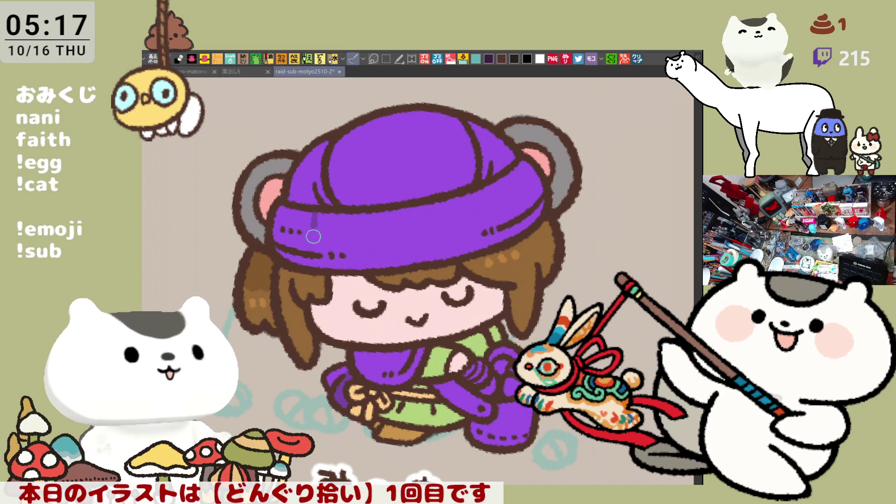
pyautogui.moveTo(319, 212); pyautogui.dragTo(335, 238)
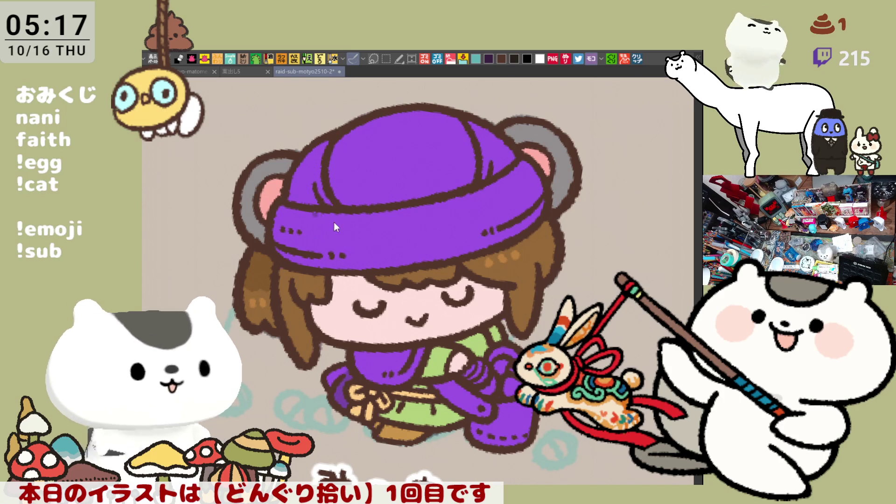
pyautogui.moveTo(327, 206)
pyautogui.mouseDown()
pyautogui.moveTo(333, 243)
pyautogui.moveTo(369, 265)
pyautogui.moveTo(363, 276)
pyautogui.mouseUp()
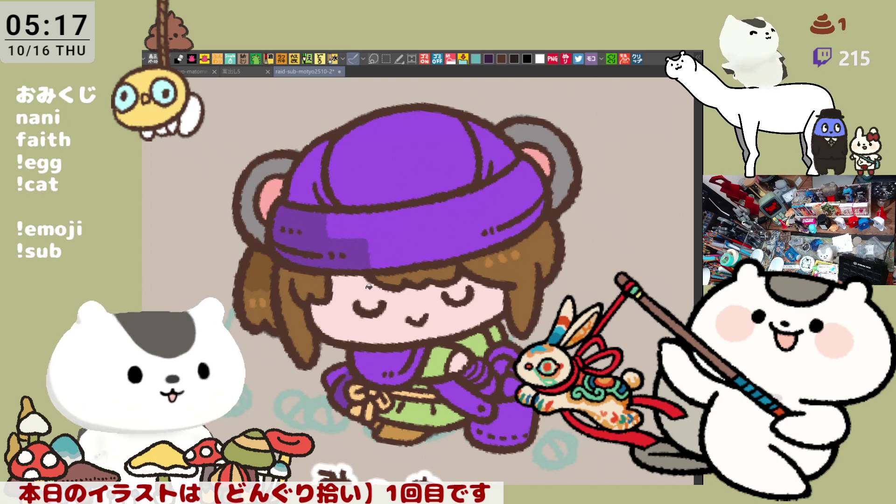
pyautogui.moveTo(489, 231)
pyautogui.mouseDown()
pyautogui.moveTo(485, 252)
pyautogui.moveTo(509, 224)
pyautogui.moveTo(520, 228)
pyautogui.mouseUp()
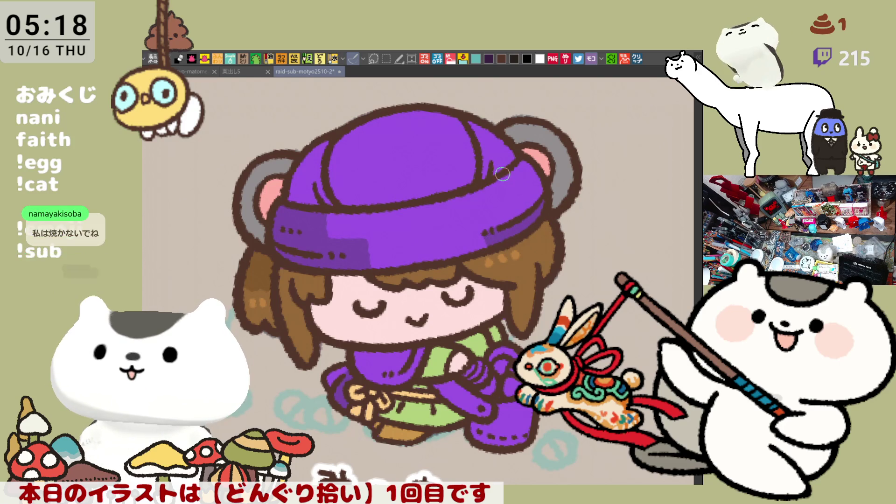
pyautogui.moveTo(505, 176); pyautogui.dragTo(523, 211)
pyautogui.hotkey('ctrl', 'z')
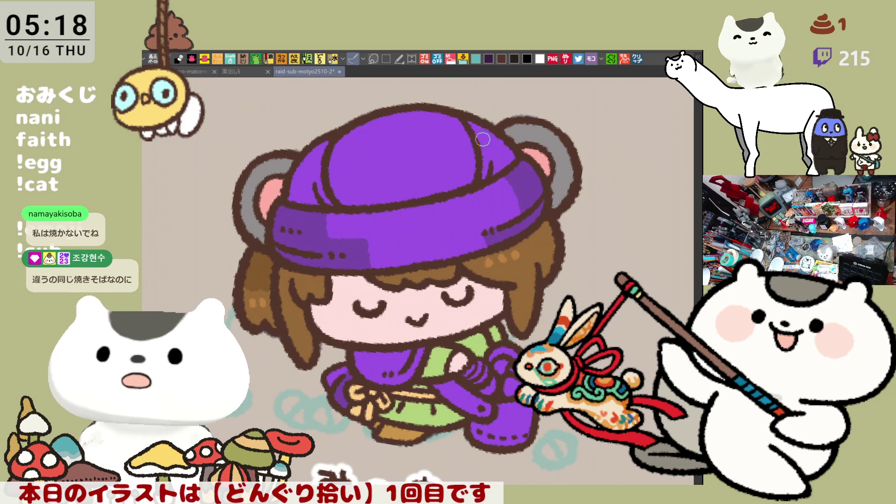
# Shade the hat's crown darker purple, with a smooth curved seam line
pyautogui.moveTo(482, 140); pyautogui.dragTo(495, 147)
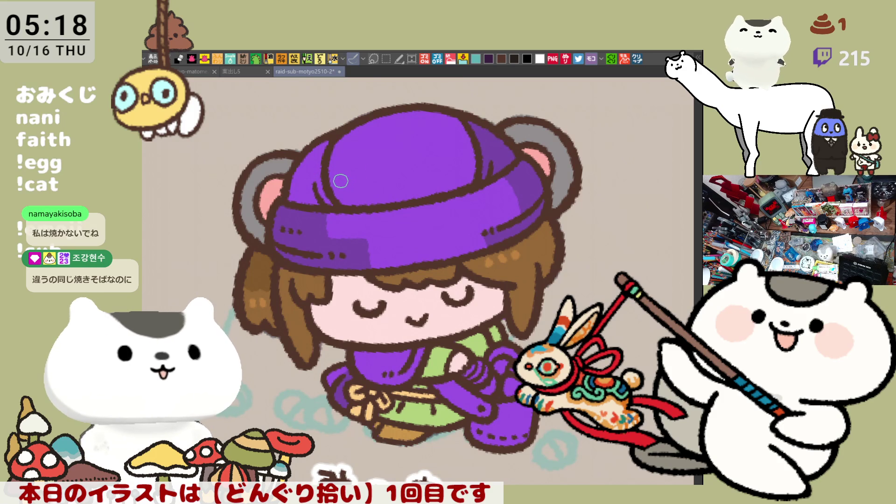
pyautogui.moveTo(323, 176); pyautogui.dragTo(320, 152)
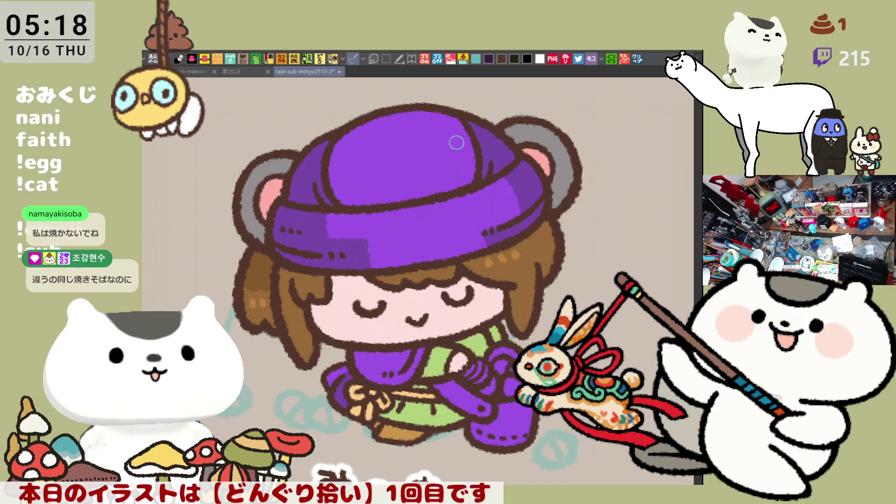
pyautogui.moveTo(441, 115)
pyautogui.mouseDown()
pyautogui.moveTo(452, 150)
pyautogui.moveTo(428, 160)
pyautogui.moveTo(426, 195)
pyautogui.mouseUp()
pyautogui.hotkey('ctrl', 'z')
pyautogui.hotkey('ctrl', 'z')
pyautogui.hotkey('ctrl', 'z')
pyautogui.moveTo(441, 112)
pyautogui.mouseDown()
pyautogui.moveTo(436, 172)
pyautogui.moveTo(415, 182)
pyautogui.mouseUp()
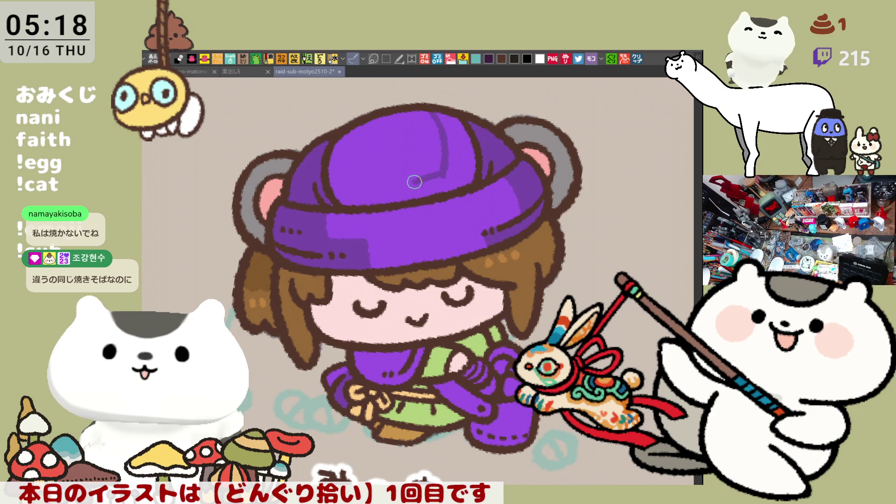
pyautogui.click(448, 176)
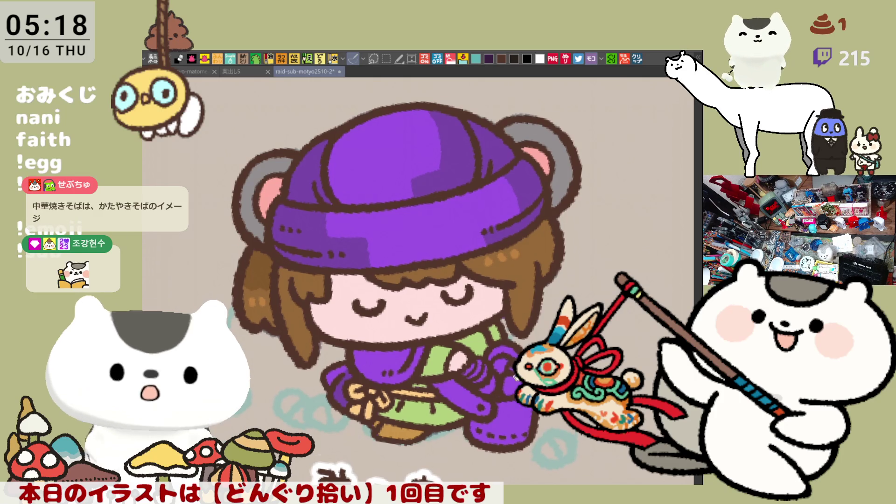
pyautogui.moveTo(522, 384); pyautogui.dragTo(564, 274)
pyautogui.scroll(1, 563, 274)
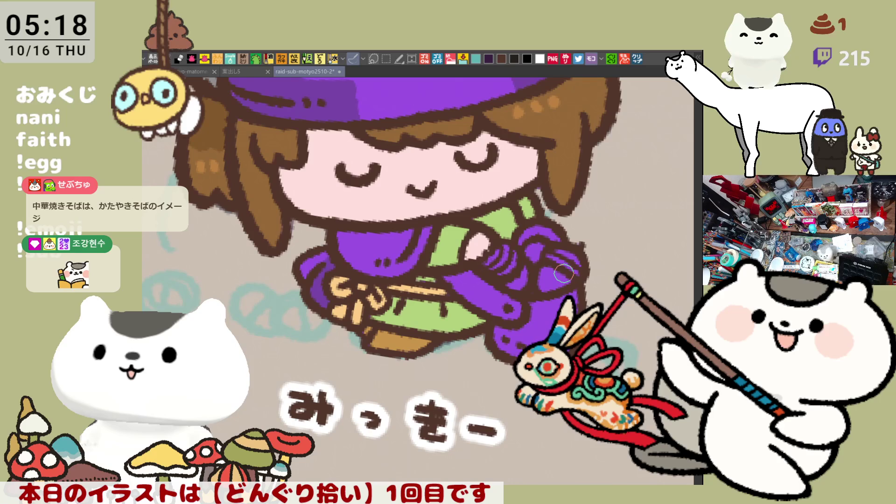
pyautogui.moveTo(564, 274); pyautogui.dragTo(560, 340)
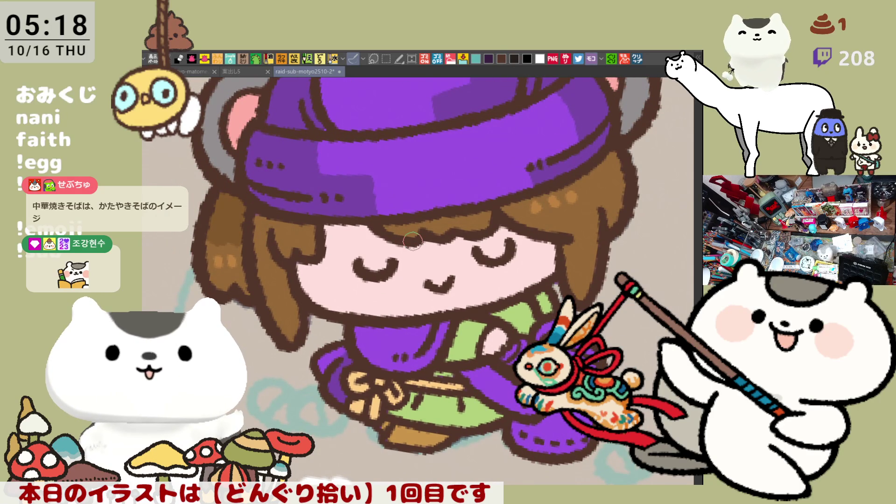
pyautogui.scroll(-3, 413, 241)
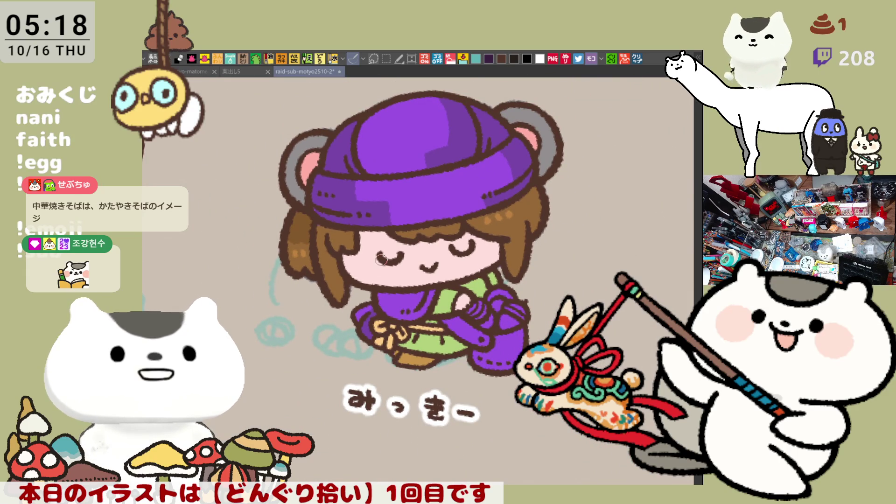
pyautogui.scroll(3, 381, 258)
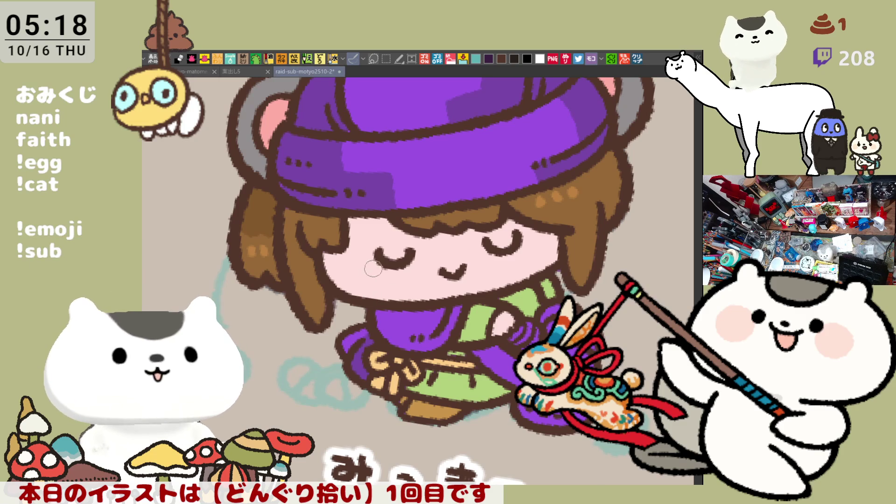
pyautogui.moveTo(383, 271)
pyautogui.mouseDown()
pyautogui.moveTo(343, 282)
pyautogui.moveTo(357, 246)
pyautogui.moveTo(362, 274)
pyautogui.mouseUp()
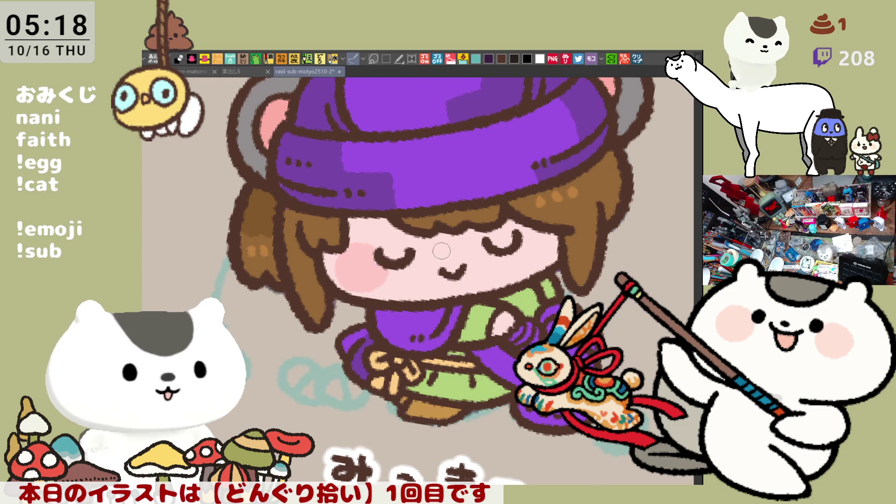
# Brush soft pink blush onto the right cheek
pyautogui.moveTo(512, 254); pyautogui.dragTo(552, 254)
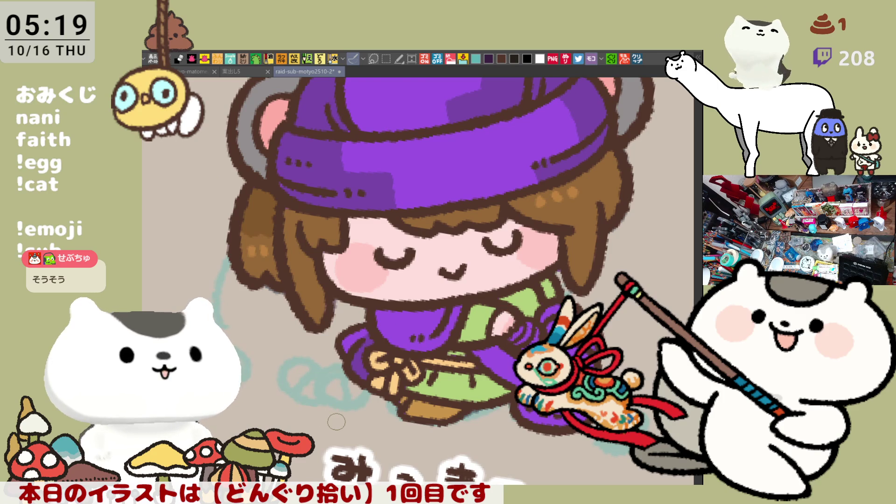
pyautogui.scroll(-4, 336, 421)
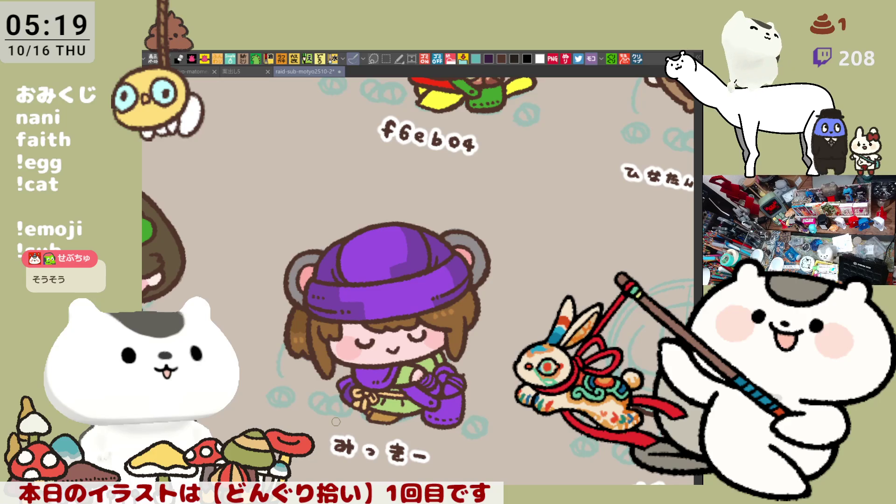
# Zoom out to show the full grid of chibi characters and save with Ctrl+S
pyautogui.scroll(-2, 336, 421)
pyautogui.scroll(2, 511, 315)
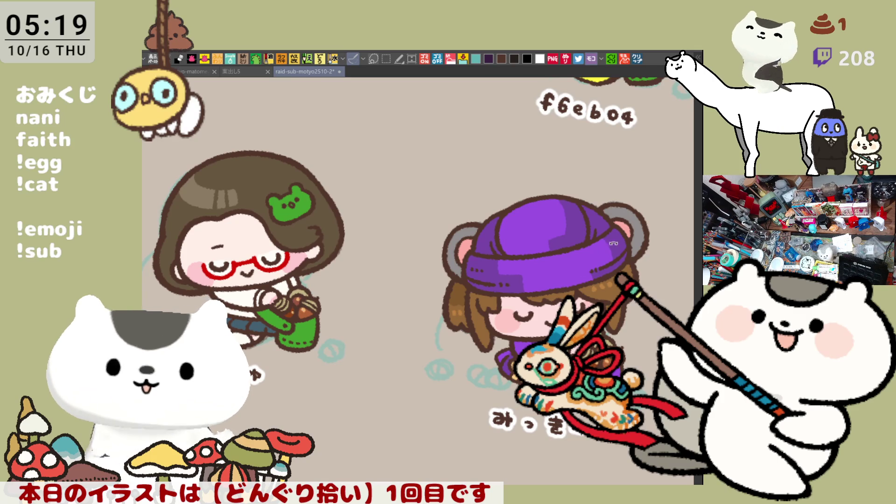
pyautogui.moveTo(609, 244); pyautogui.dragTo(612, 242)
pyautogui.hotkey('ctrl', 's')
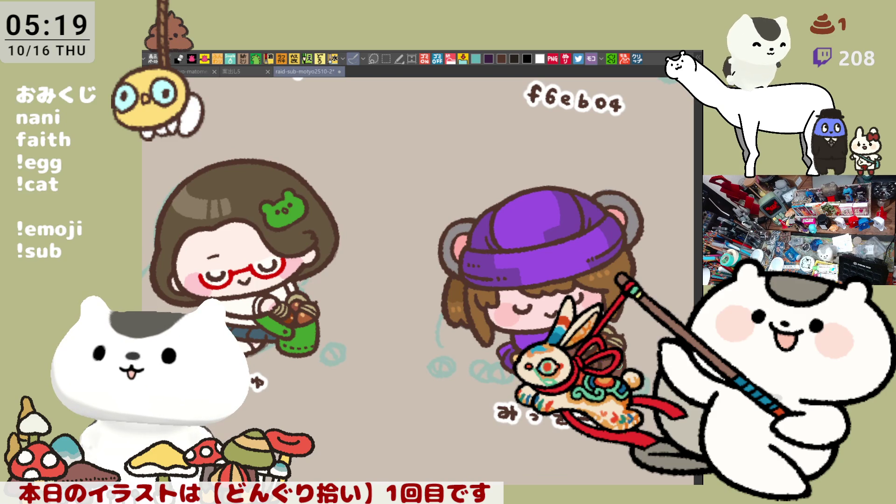
pyautogui.scroll(-8, 574, 369)
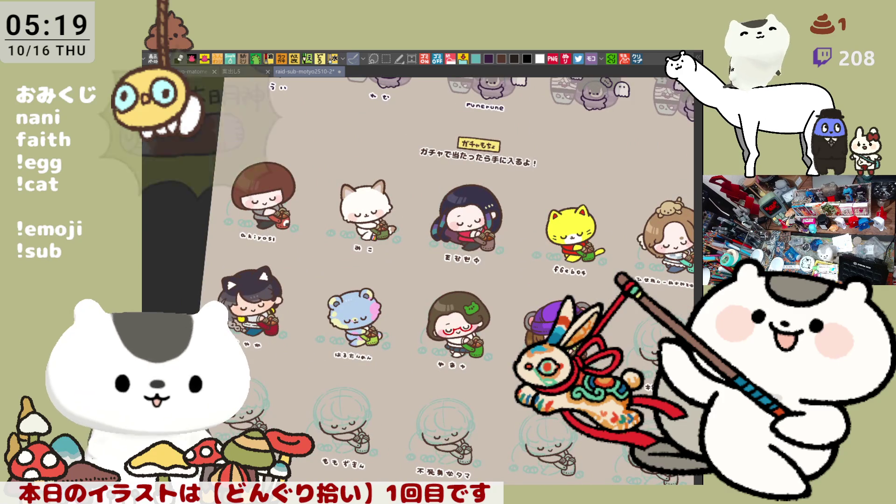
pyautogui.hotkey('ctrl', 's')
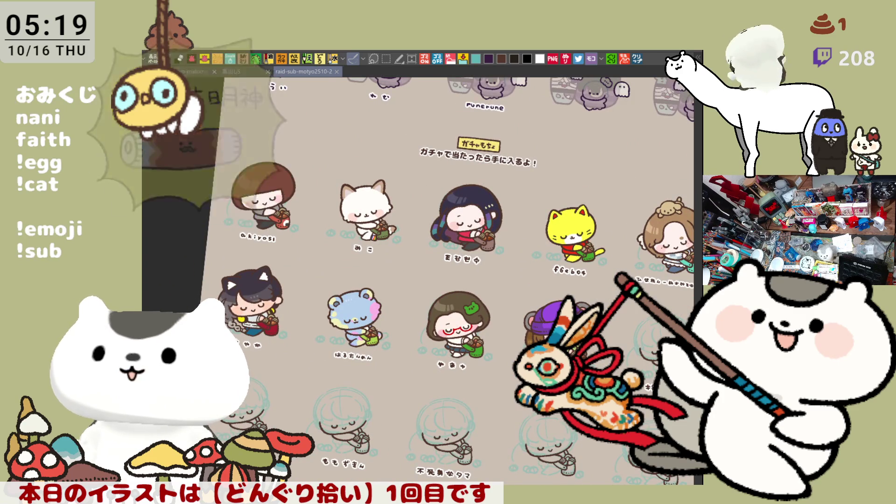
pyautogui.hotkey('ctrl', '@')
pyautogui.moveTo(470, 356)
pyautogui.mouseDown()
pyautogui.moveTo(458, 286)
pyautogui.moveTo(465, 303)
pyautogui.moveTo(466, 257)
pyautogui.moveTo(465, 325)
pyautogui.mouseUp()
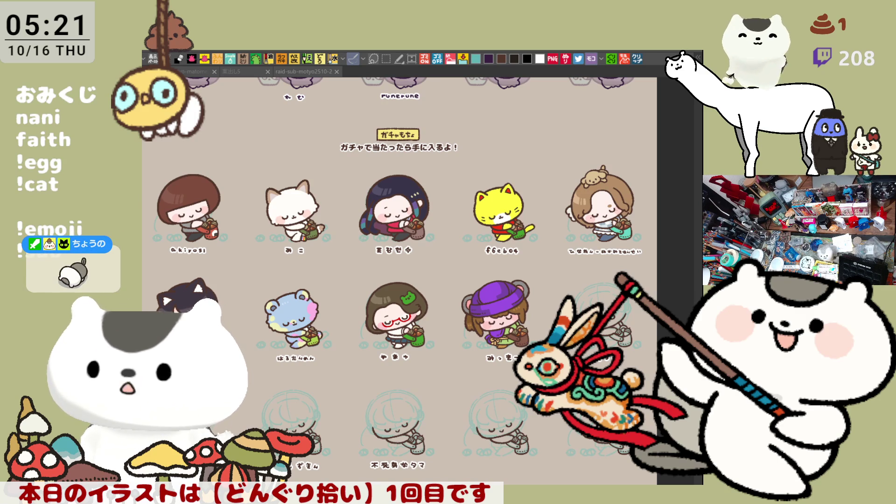
# Zoom in on the unfinished sixth character's face and add a small brown stroke
pyautogui.scroll(2, 342, 391)
pyautogui.moveTo(342, 393)
pyautogui.mouseDown()
pyautogui.moveTo(328, 343)
pyautogui.moveTo(240, 342)
pyautogui.moveTo(187, 374)
pyautogui.mouseUp()
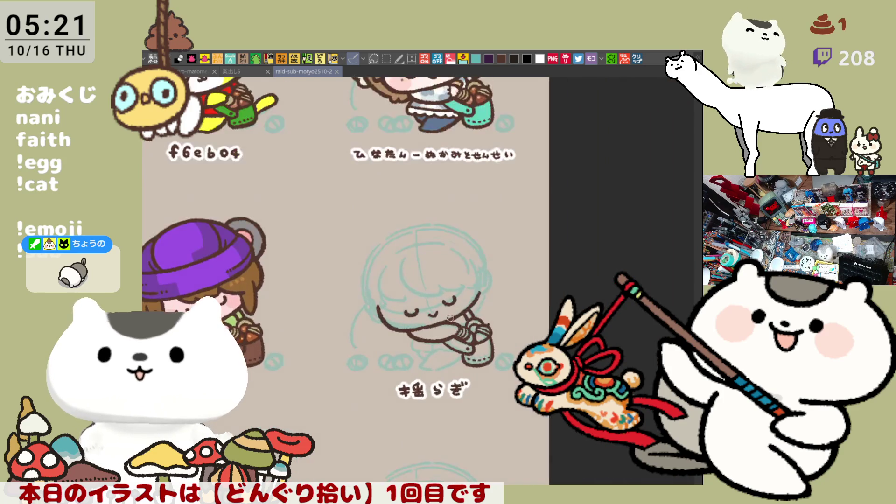
pyautogui.scroll(5, 456, 321)
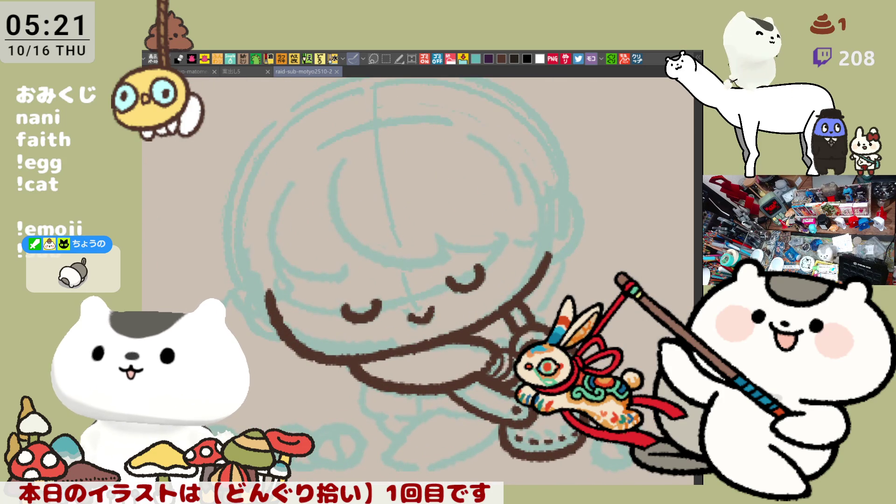
pyautogui.moveTo(512, 413); pyautogui.dragTo(492, 429)
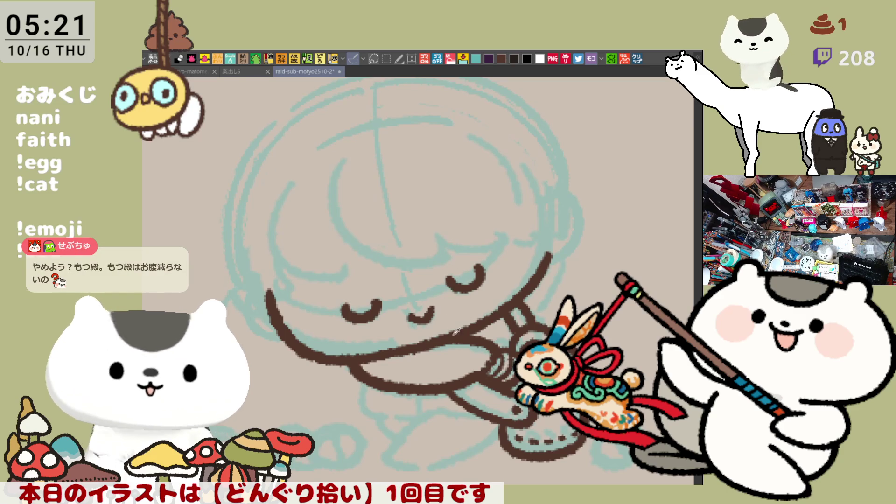
# Ink the brown bang curves down both sides of the face and their wavy lower edge
pyautogui.moveTo(338, 187); pyautogui.dragTo(393, 283)
pyautogui.hotkey('ctrl', 'z')
pyautogui.moveTo(335, 177)
pyautogui.mouseDown()
pyautogui.moveTo(340, 241)
pyautogui.moveTo(423, 270)
pyautogui.mouseUp()
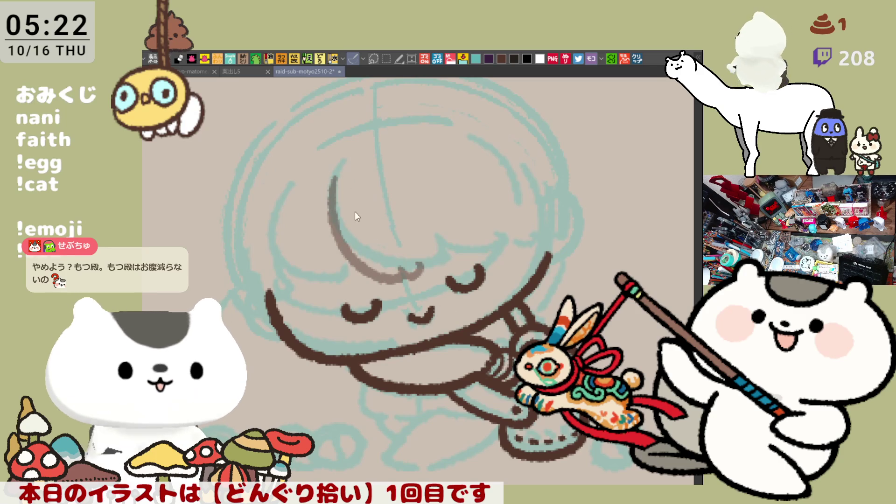
pyautogui.hotkey('ctrl', 'z')
pyautogui.hotkey('ctrl', 'z')
pyautogui.moveTo(341, 183); pyautogui.dragTo(401, 270)
pyautogui.hotkey('ctrl', 'z')
pyautogui.moveTo(329, 186)
pyautogui.mouseDown()
pyautogui.moveTo(399, 266)
pyautogui.moveTo(443, 243)
pyautogui.mouseUp()
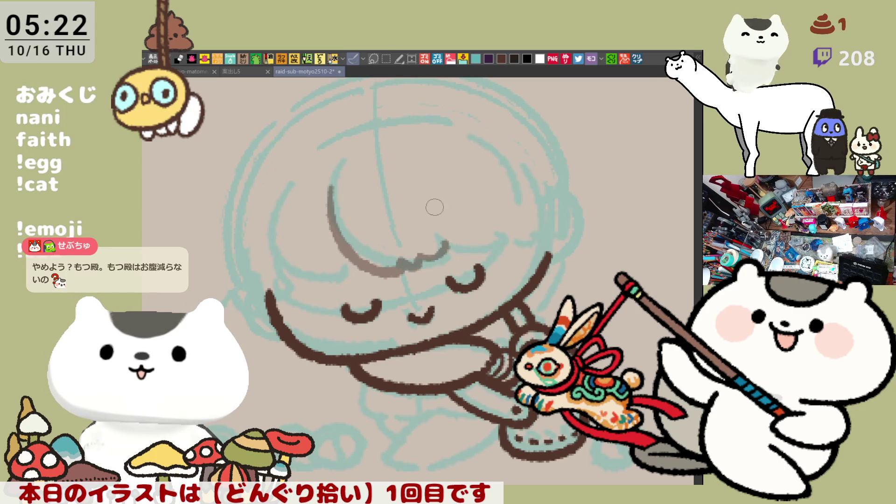
pyautogui.moveTo(419, 169)
pyautogui.mouseDown()
pyautogui.moveTo(449, 252)
pyautogui.moveTo(443, 214)
pyautogui.moveTo(452, 243)
pyautogui.moveTo(515, 236)
pyautogui.mouseUp()
pyautogui.hotkey('ctrl', 'z')
pyautogui.hotkey('ctrl', 'z')
pyautogui.moveTo(446, 220)
pyautogui.mouseDown()
pyautogui.moveTo(506, 243)
pyautogui.moveTo(518, 233)
pyautogui.moveTo(541, 322)
pyautogui.mouseUp()
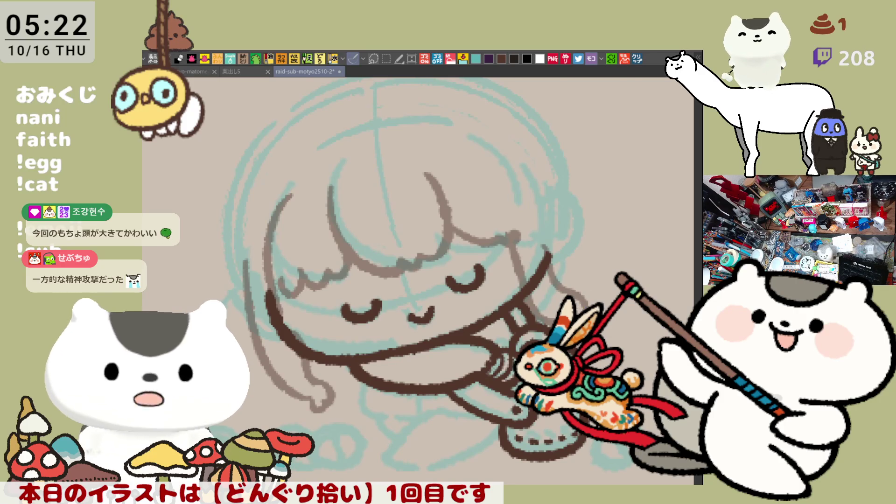
# Ink the hair arc beside the right of the face
pyautogui.moveTo(490, 321); pyautogui.dragTo(512, 373)
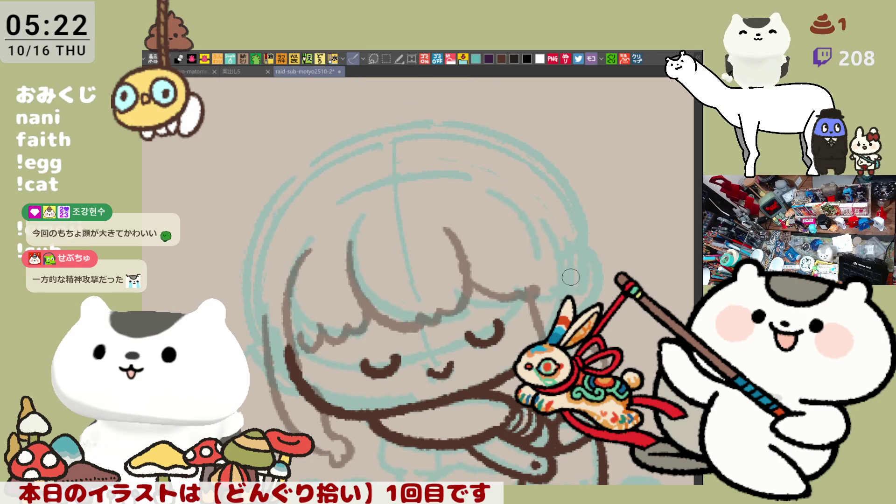
pyautogui.moveTo(568, 273)
pyautogui.mouseDown()
pyautogui.moveTo(601, 246)
pyautogui.moveTo(608, 289)
pyautogui.moveTo(597, 298)
pyautogui.mouseUp()
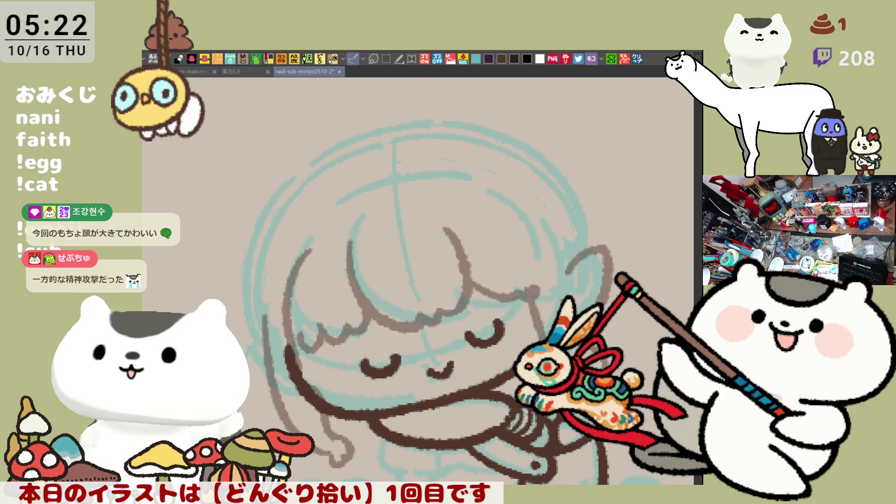
pyautogui.hotkey('ctrl', 'z')
pyautogui.hotkey('ctrl', 'z')
pyautogui.hotkey('ctrl', 'z')
pyautogui.moveTo(558, 277)
pyautogui.mouseDown()
pyautogui.moveTo(584, 241)
pyautogui.moveTo(609, 280)
pyautogui.moveTo(588, 308)
pyautogui.mouseUp()
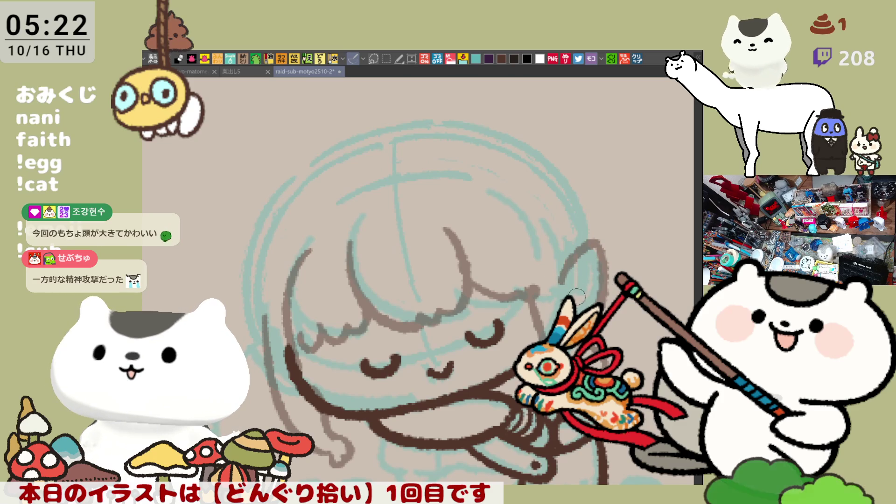
pyautogui.moveTo(561, 259); pyautogui.dragTo(558, 303)
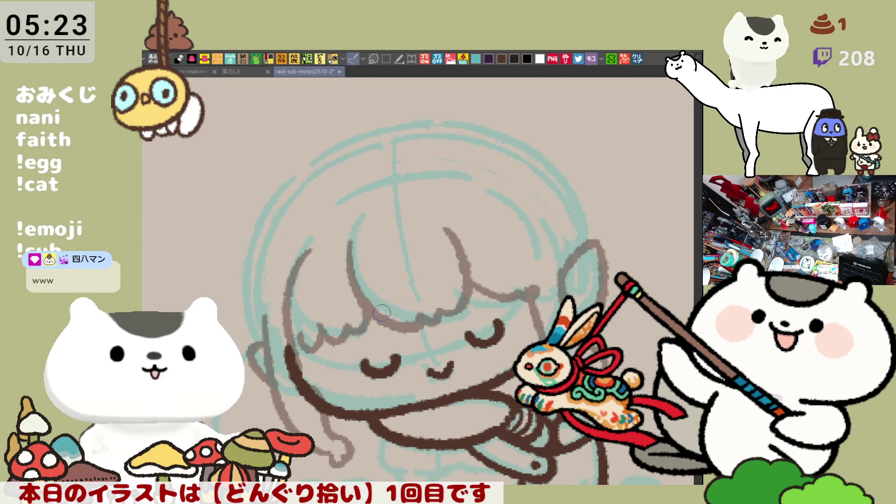
# Ink the hair line down the left cheek, redrawing it until it fits
pyautogui.moveTo(285, 191); pyautogui.dragTo(250, 290)
pyautogui.hotkey('ctrl', 'z')
pyautogui.moveTo(272, 196); pyautogui.dragTo(248, 290)
pyautogui.hotkey('ctrl', 'z')
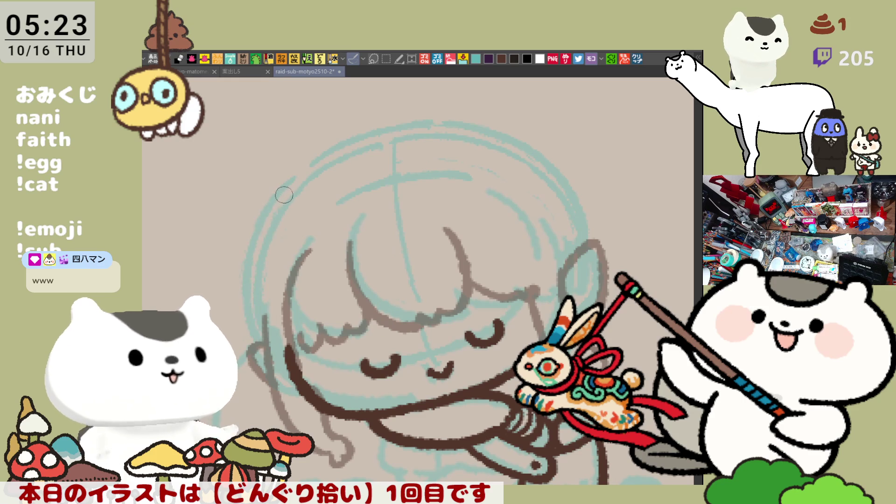
pyautogui.moveTo(283, 193); pyautogui.dragTo(245, 291)
pyautogui.hotkey('ctrl', 'z')
pyautogui.moveTo(272, 203); pyautogui.dragTo(248, 291)
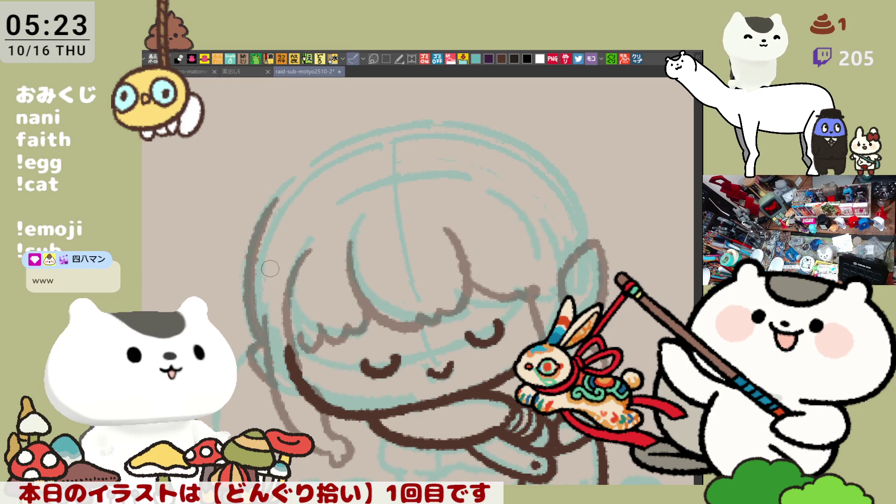
# Ink the head outline arcing from the left up over the top of the head
pyautogui.moveTo(282, 200); pyautogui.dragTo(367, 137)
pyautogui.hotkey('ctrl', 'z')
pyautogui.moveTo(284, 193); pyautogui.dragTo(371, 130)
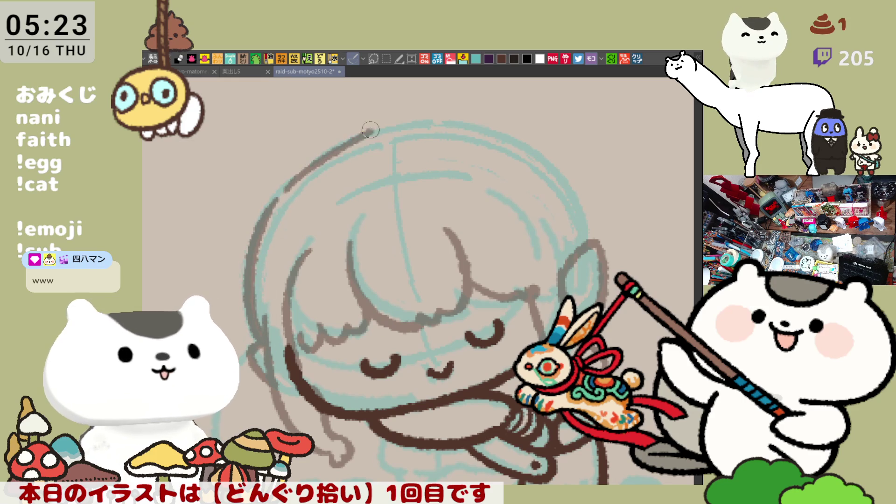
pyautogui.hotkey('ctrl', 'z')
pyautogui.moveTo(280, 192); pyautogui.dragTo(387, 120)
pyautogui.hotkey('ctrl', 'z')
pyautogui.moveTo(284, 188); pyautogui.dragTo(396, 117)
pyautogui.hotkey('ctrl', 'z')
pyautogui.moveTo(282, 193); pyautogui.dragTo(398, 125)
pyautogui.hotkey('ctrl', 'z')
pyautogui.moveTo(286, 196)
pyautogui.mouseDown()
pyautogui.moveTo(297, 180)
pyautogui.moveTo(406, 124)
pyautogui.mouseUp()
pyautogui.hotkey('ctrl', 'z')
pyautogui.moveTo(282, 197)
pyautogui.mouseDown()
pyautogui.moveTo(355, 138)
pyautogui.moveTo(384, 130)
pyautogui.moveTo(478, 125)
pyautogui.moveTo(543, 150)
pyautogui.mouseUp()
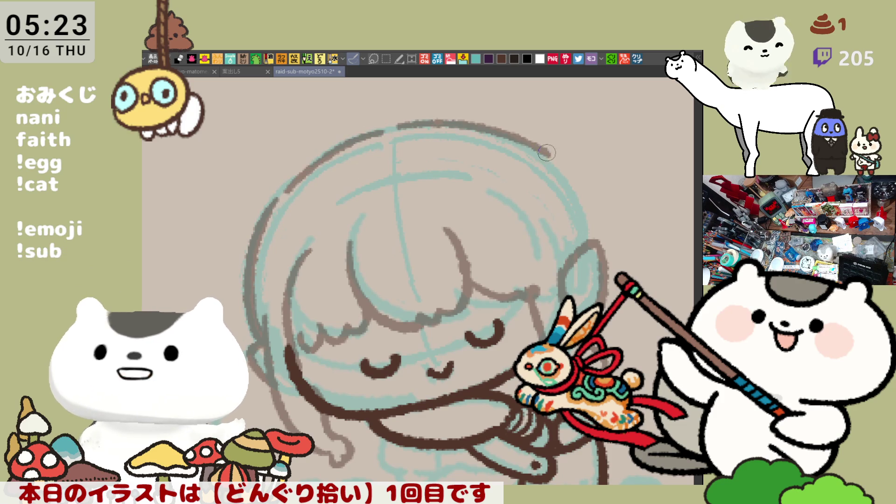
pyautogui.hotkey('ctrl', 'z')
pyautogui.moveTo(397, 124)
pyautogui.mouseDown()
pyautogui.moveTo(485, 125)
pyautogui.moveTo(550, 162)
pyautogui.moveTo(586, 245)
pyautogui.mouseUp()
pyautogui.hotkey('ctrl', 'z')
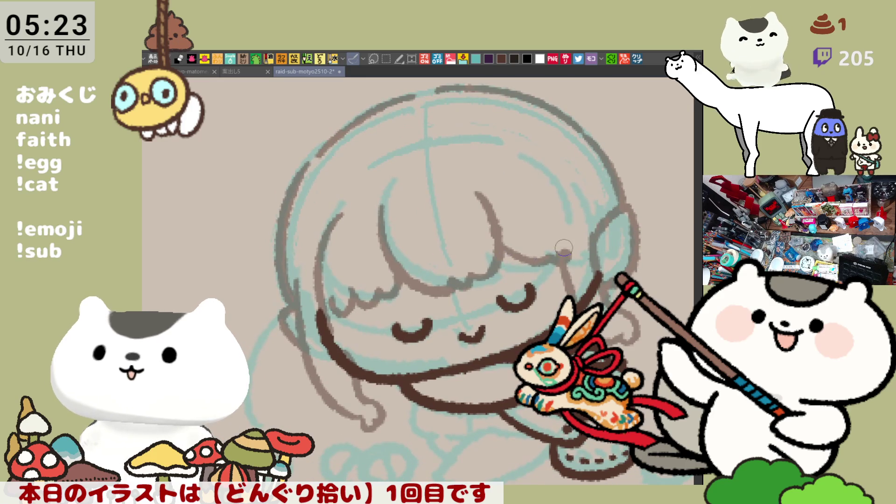
# Ink the wavy hair tuft on the right side of the head
pyautogui.moveTo(545, 279); pyautogui.dragTo(503, 307)
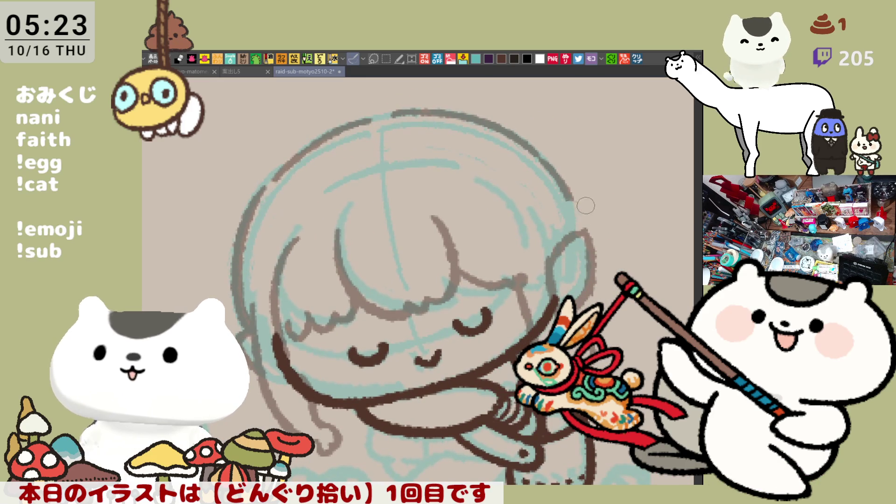
pyautogui.moveTo(572, 196)
pyautogui.mouseDown()
pyautogui.moveTo(600, 224)
pyautogui.moveTo(599, 256)
pyautogui.mouseUp()
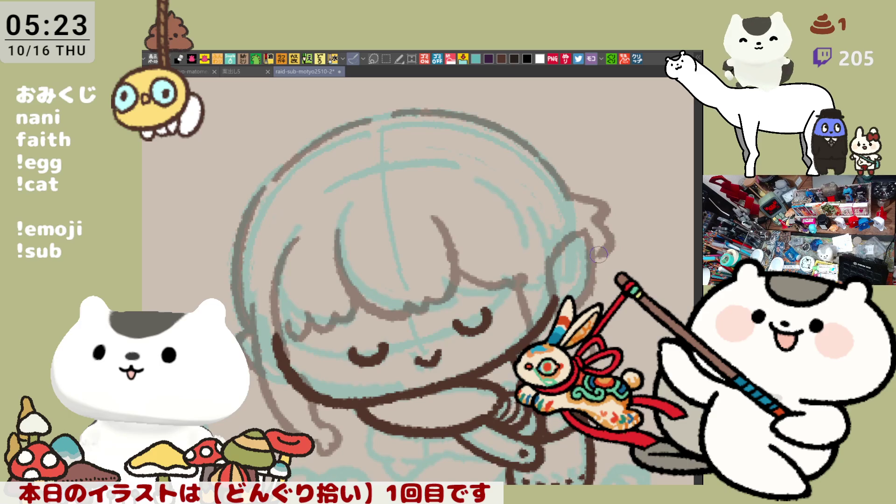
pyautogui.hotkey('ctrl', 'z')
pyautogui.hotkey('ctrl', 'z')
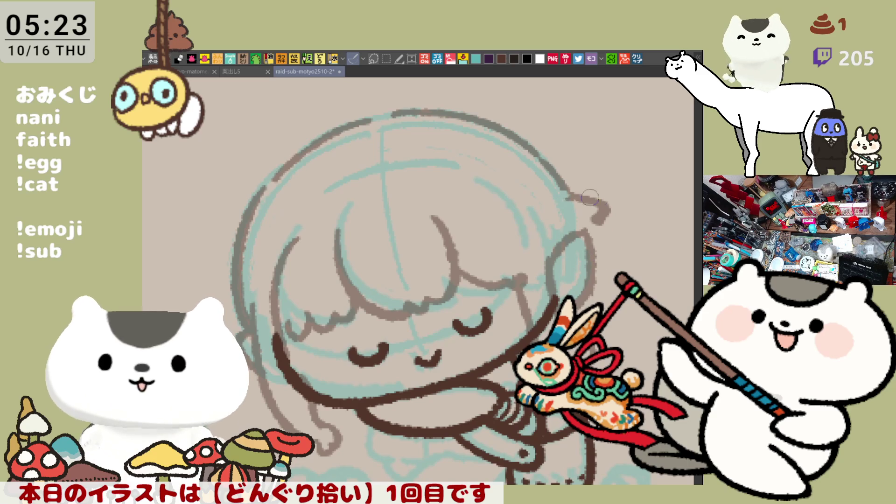
pyautogui.hotkey('ctrl', 'z')
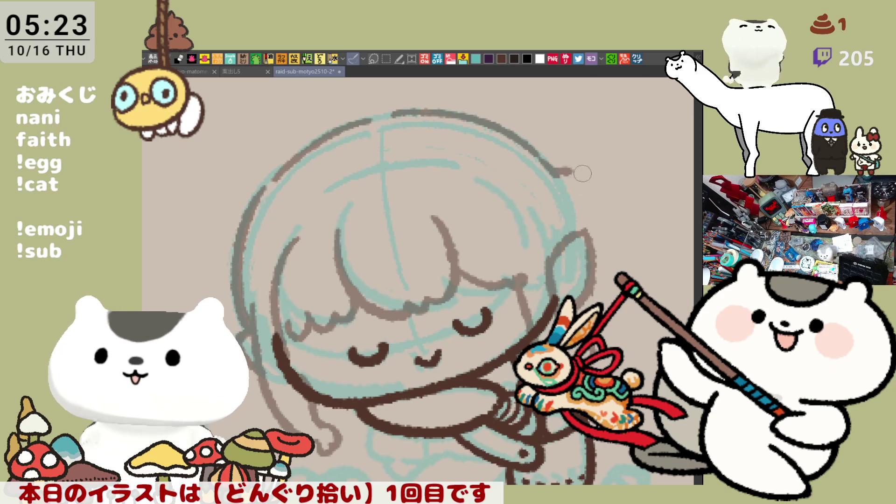
pyautogui.moveTo(555, 176)
pyautogui.mouseDown()
pyautogui.moveTo(596, 210)
pyautogui.moveTo(606, 235)
pyautogui.moveTo(594, 252)
pyautogui.mouseUp()
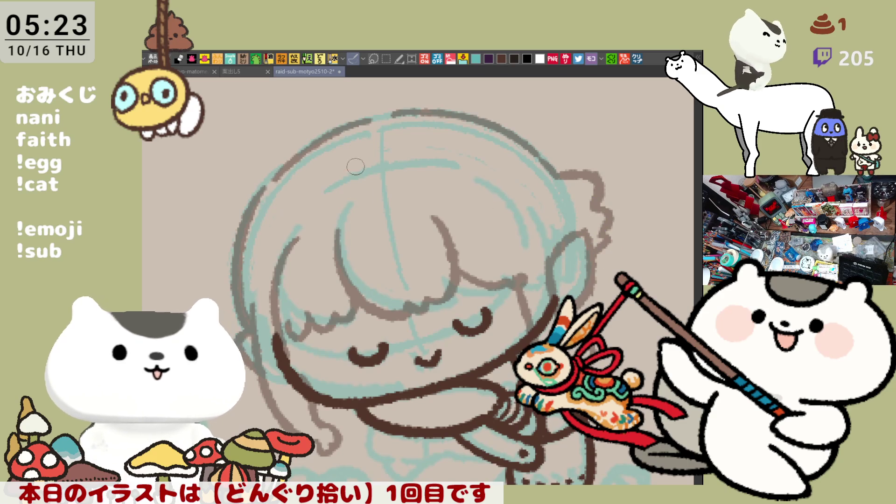
# Ink the tall curl rising above the top of the head
pyautogui.moveTo(358, 165); pyautogui.dragTo(397, 205)
pyautogui.moveTo(335, 148); pyautogui.dragTo(401, 199)
pyautogui.hotkey('ctrl', 'z')
pyautogui.moveTo(321, 143)
pyautogui.mouseDown()
pyautogui.moveTo(406, 177)
pyautogui.moveTo(409, 200)
pyautogui.moveTo(320, 133)
pyautogui.moveTo(398, 148)
pyautogui.mouseUp()
pyautogui.hotkey('ctrl', 'z')
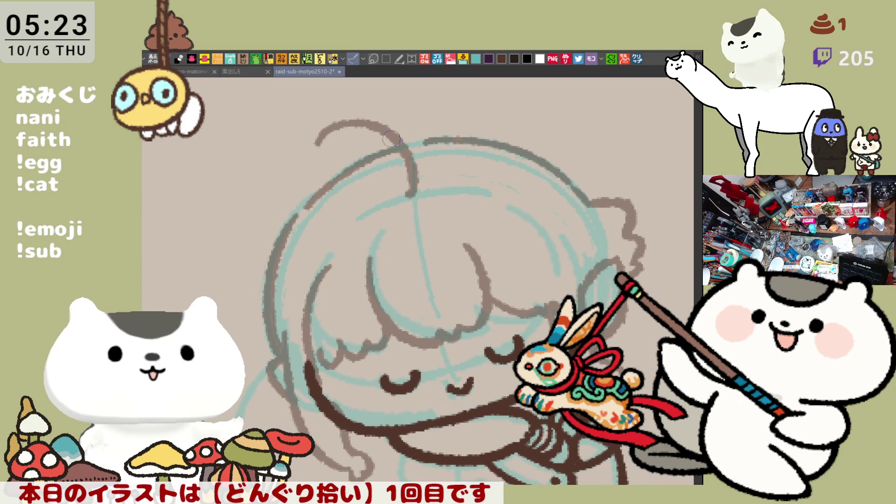
pyautogui.hotkey('ctrl', 'z')
pyautogui.moveTo(325, 133); pyautogui.dragTo(408, 187)
pyautogui.hotkey('ctrl', 'z')
pyautogui.moveTo(326, 133)
pyautogui.mouseDown()
pyautogui.moveTo(362, 101)
pyautogui.moveTo(420, 183)
pyautogui.mouseUp()
pyautogui.hotkey('ctrl', 'z')
pyautogui.moveTo(326, 133)
pyautogui.mouseDown()
pyautogui.moveTo(415, 183)
pyautogui.moveTo(421, 173)
pyautogui.moveTo(410, 194)
pyautogui.mouseUp()
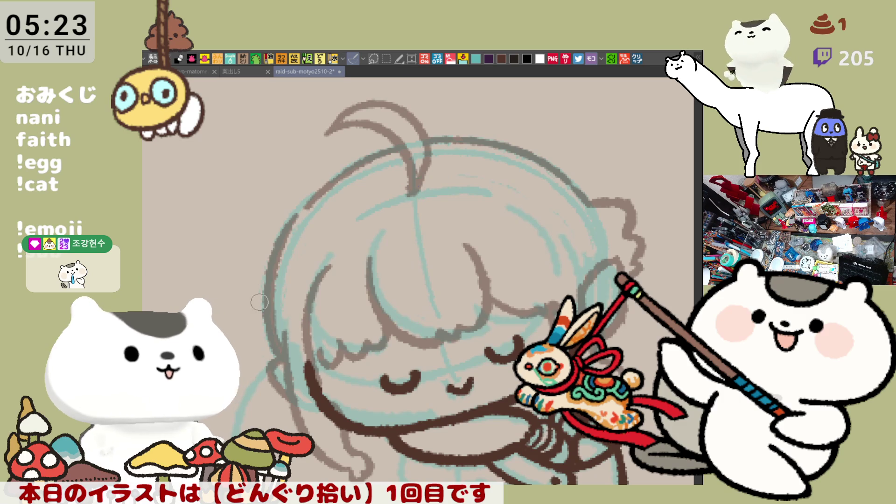
# Try a stroke on the left side of the hair, remove it, and save the file
pyautogui.moveTo(270, 265); pyautogui.dragTo(277, 330)
pyautogui.hotkey('ctrl', 'z')
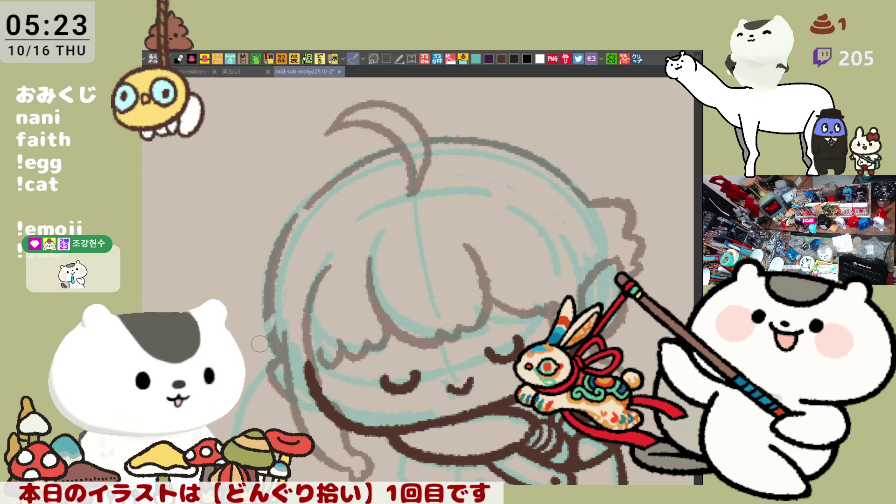
pyautogui.moveTo(262, 255); pyautogui.dragTo(274, 350)
pyautogui.hotkey('ctrl', 'z')
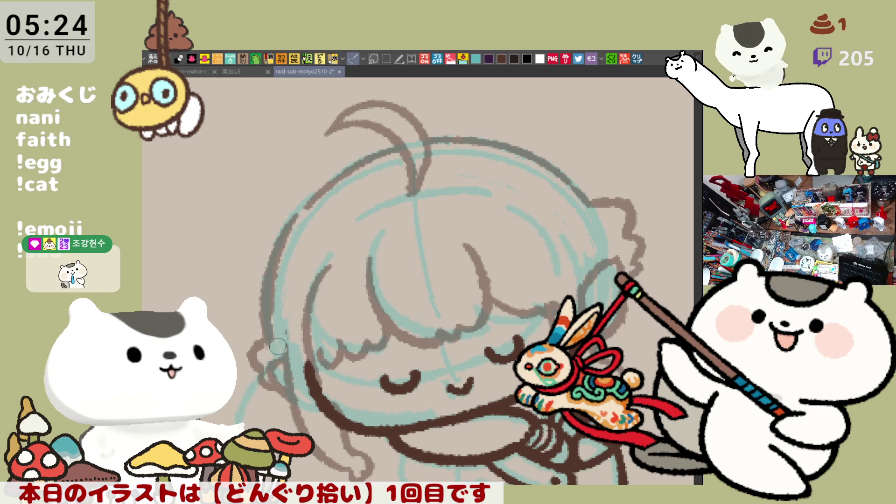
pyautogui.hotkey('ctrl', 's')
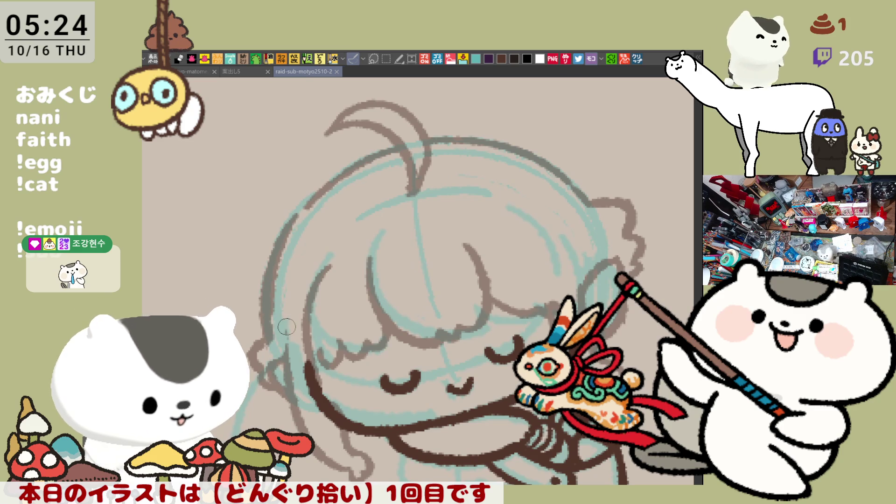
pyautogui.scroll(-6, 287, 327)
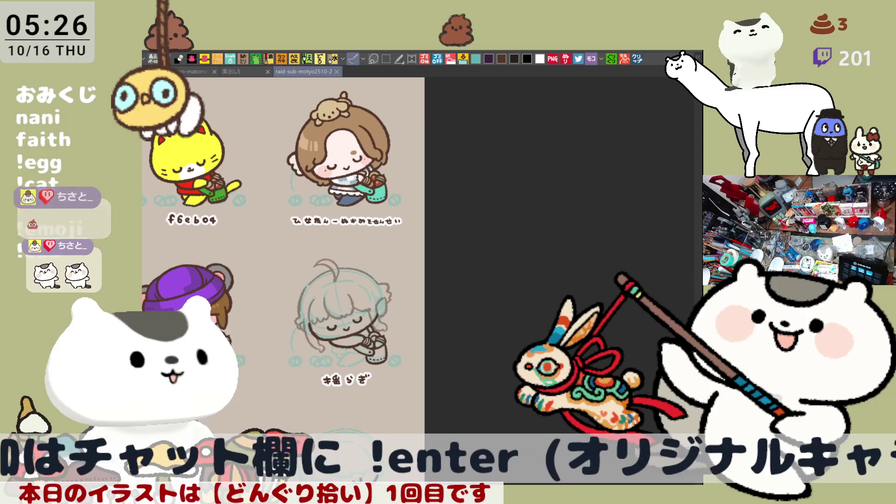
# Move the view down to the lower characters on the sheet
pyautogui.click(494, 245)
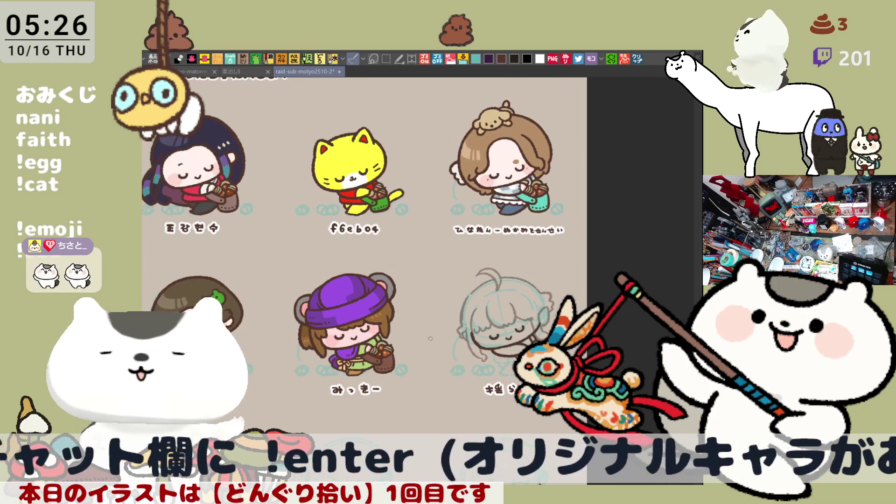
pyautogui.scroll(5, 495, 340)
pyautogui.moveTo(495, 339); pyautogui.dragTo(414, 316)
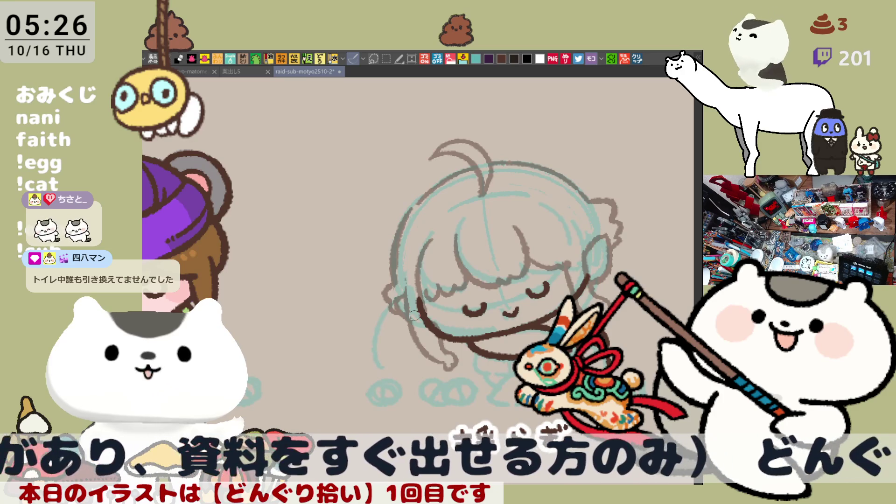
# Sketch the grey leg line, extending and refining it to the right
pyautogui.scroll(2, 414, 315)
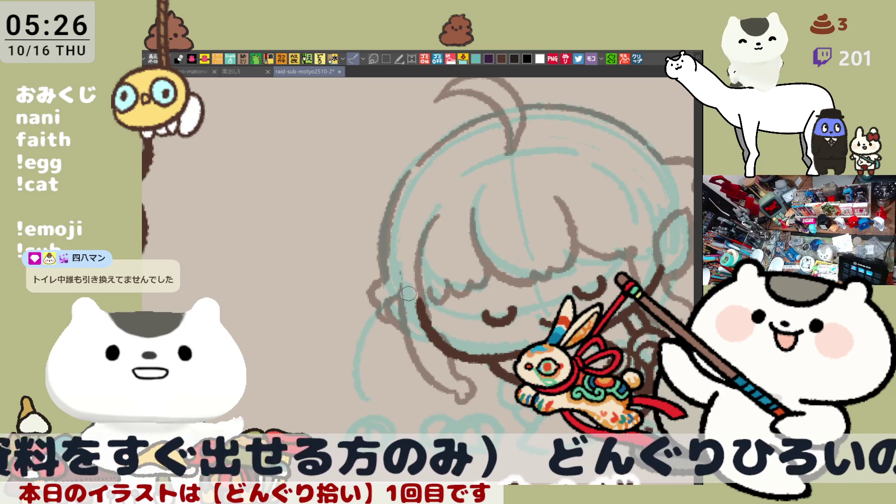
pyautogui.moveTo(486, 329); pyautogui.dragTo(403, 322)
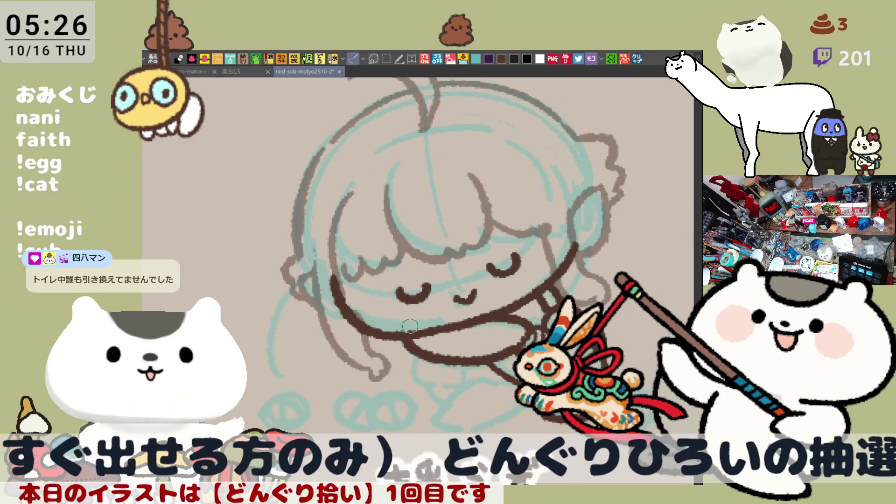
pyautogui.moveTo(460, 366); pyautogui.dragTo(392, 343)
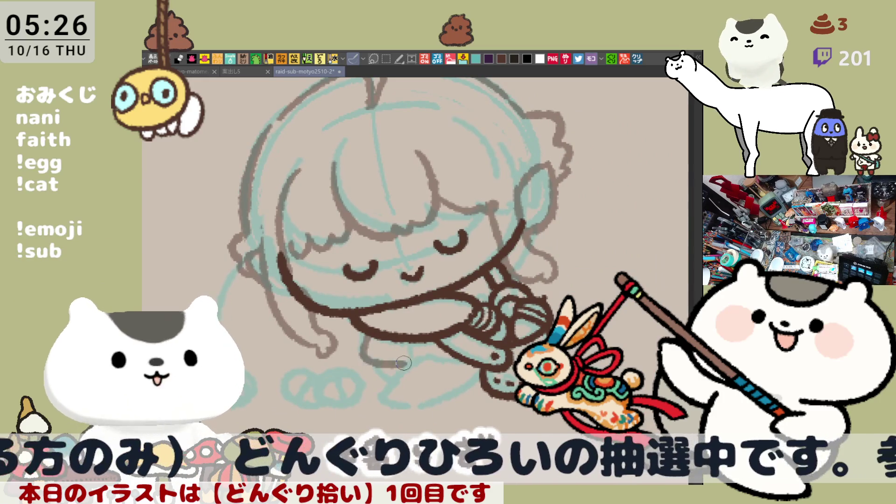
pyautogui.moveTo(365, 341); pyautogui.dragTo(362, 356)
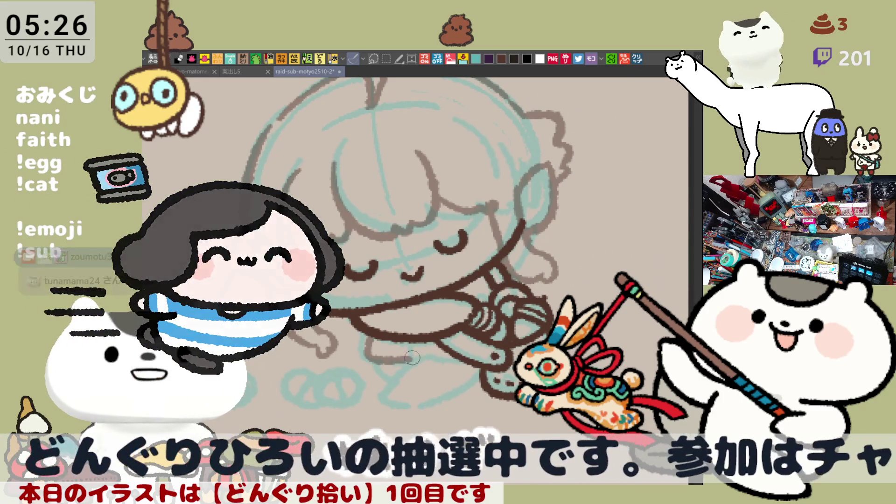
pyautogui.moveTo(377, 337)
pyautogui.mouseDown()
pyautogui.moveTo(367, 359)
pyautogui.moveTo(455, 355)
pyautogui.mouseUp()
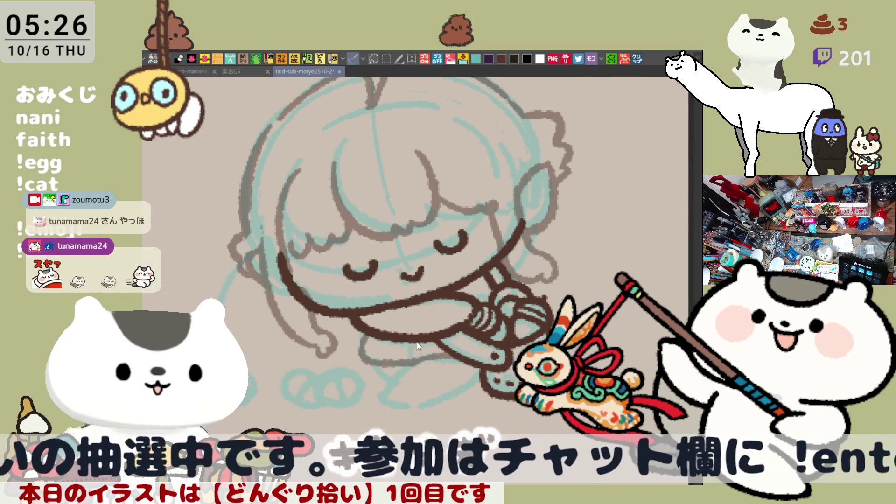
pyautogui.moveTo(422, 339)
pyautogui.mouseDown()
pyautogui.moveTo(413, 360)
pyautogui.moveTo(433, 349)
pyautogui.mouseUp()
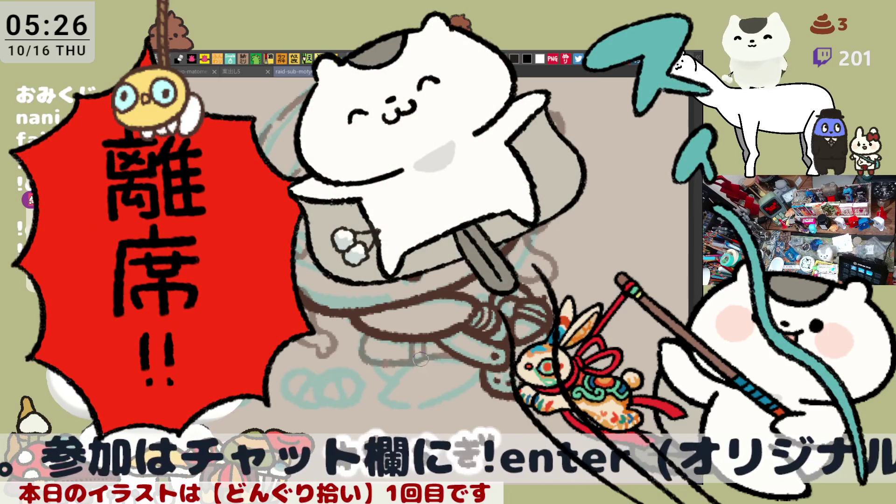
# Sketch the foot outline in grey, redrawing its bottom edge several times
pyautogui.moveTo(411, 369); pyautogui.dragTo(390, 398)
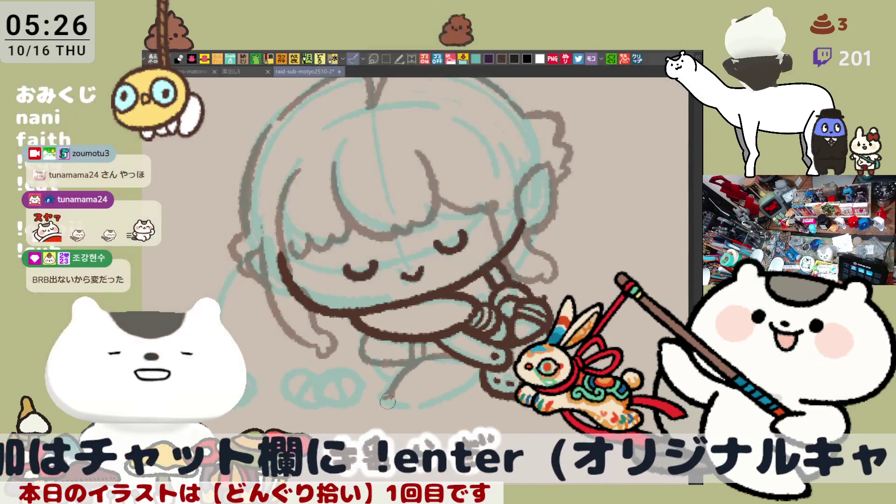
pyautogui.moveTo(383, 394)
pyautogui.mouseDown()
pyautogui.moveTo(416, 404)
pyautogui.moveTo(462, 377)
pyautogui.mouseUp()
pyautogui.hotkey('ctrl', 'z')
pyautogui.hotkey('ctrl', 'z')
pyautogui.moveTo(420, 401); pyautogui.dragTo(469, 373)
pyautogui.hotkey('ctrl', 'z')
pyautogui.moveTo(406, 402); pyautogui.dragTo(473, 372)
pyautogui.hotkey('ctrl', 'z')
pyautogui.moveTo(423, 403); pyautogui.dragTo(481, 359)
pyautogui.hotkey('ctrl', 'z')
pyautogui.moveTo(434, 403); pyautogui.dragTo(488, 360)
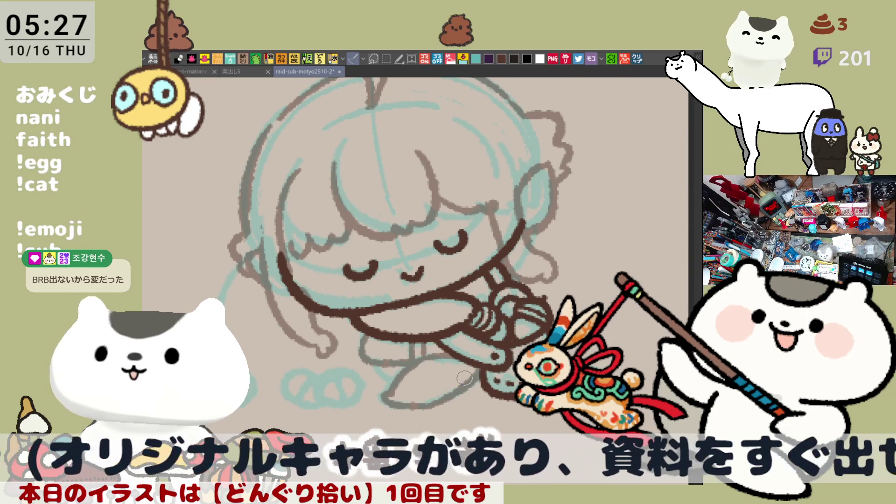
pyautogui.moveTo(371, 360); pyautogui.dragTo(399, 389)
pyautogui.hotkey('ctrl', 'z')
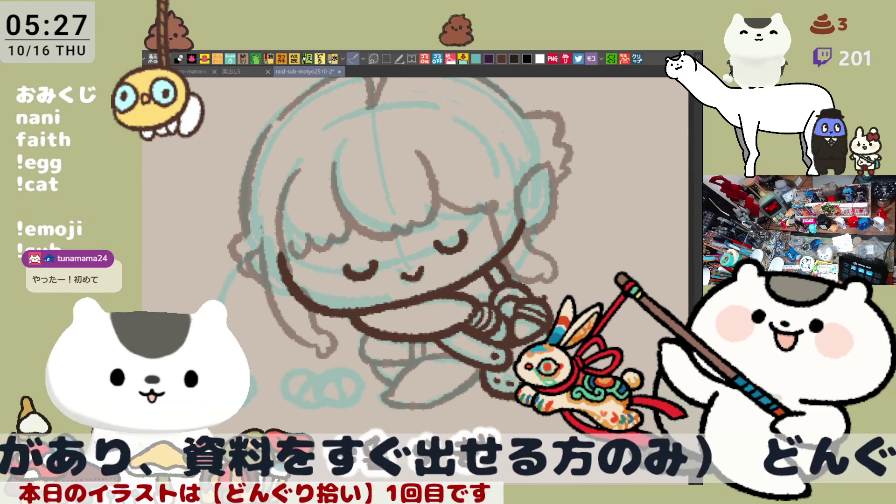
# Ink the arm line downward in dark brown, retrying the stroke
pyautogui.moveTo(457, 240); pyautogui.dragTo(475, 221)
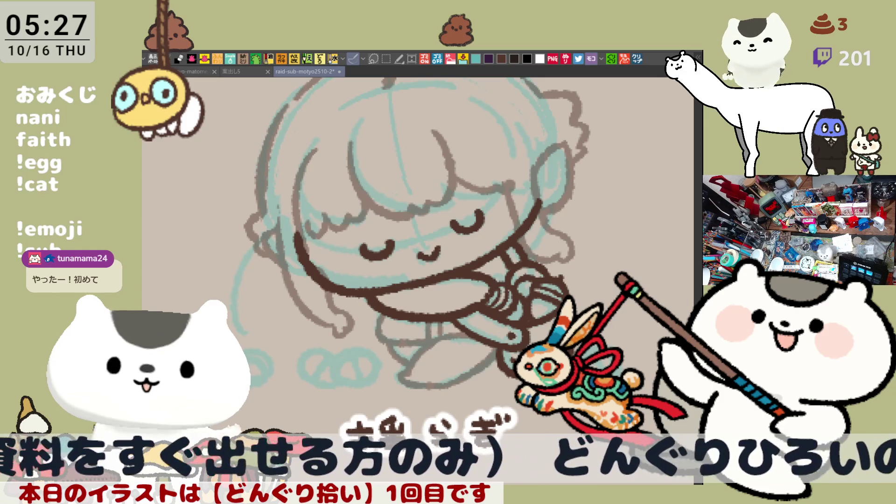
pyautogui.moveTo(474, 221); pyautogui.dragTo(509, 288)
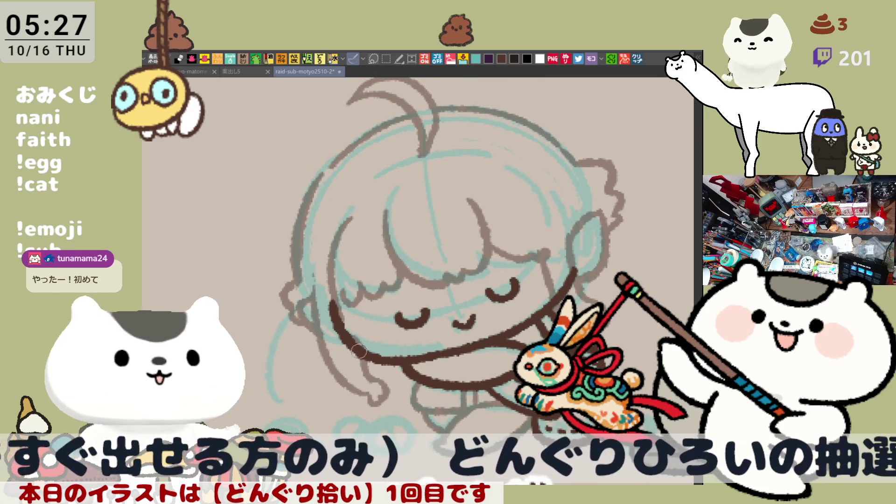
pyautogui.moveTo(560, 288)
pyautogui.mouseDown()
pyautogui.moveTo(441, 268)
pyautogui.moveTo(443, 287)
pyautogui.mouseUp()
pyautogui.moveTo(436, 257)
pyautogui.mouseDown()
pyautogui.moveTo(435, 280)
pyautogui.moveTo(439, 259)
pyautogui.moveTo(458, 259)
pyautogui.moveTo(439, 299)
pyautogui.moveTo(462, 306)
pyautogui.mouseUp()
pyautogui.hotkey('ctrl', 'z')
pyautogui.moveTo(416, 239); pyautogui.dragTo(436, 291)
pyautogui.hotkey('ctrl', 'z')
pyautogui.moveTo(420, 236)
pyautogui.mouseDown()
pyautogui.moveTo(434, 292)
pyautogui.moveTo(488, 310)
pyautogui.mouseUp()
pyautogui.hotkey('ctrl', 'z')
# Ink the arm curving down into the gripping hand
pyautogui.hotkey('ctrl', 'z')
pyautogui.moveTo(445, 228)
pyautogui.mouseDown()
pyautogui.moveTo(488, 294)
pyautogui.moveTo(473, 278)
pyautogui.moveTo(475, 241)
pyautogui.moveTo(504, 262)
pyautogui.moveTo(497, 267)
pyautogui.moveTo(506, 250)
pyautogui.moveTo(500, 257)
pyautogui.mouseUp()
pyautogui.hotkey('ctrl', 'z')
pyautogui.hotkey('ctrl', 'z')
pyautogui.hotkey('ctrl', 'z')
pyautogui.hotkey('ctrl', 'z')
pyautogui.hotkey('ctrl', 'z')
pyautogui.hotkey('ctrl', 'z')
pyautogui.hotkey('ctrl', 'z')
pyautogui.moveTo(471, 231); pyautogui.dragTo(498, 255)
# Ink the hand outline and the curl at its tip in dark brown
pyautogui.moveTo(486, 235)
pyautogui.mouseDown()
pyautogui.moveTo(496, 261)
pyautogui.moveTo(503, 240)
pyautogui.moveTo(504, 261)
pyautogui.mouseUp()
pyautogui.hotkey('ctrl', 'z')
pyautogui.hotkey('ctrl', 'z')
pyautogui.hotkey('ctrl', 'z')
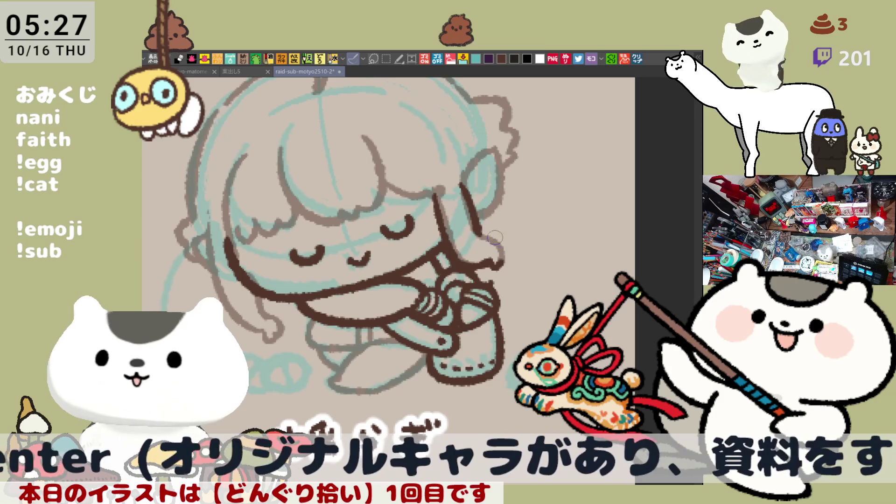
pyautogui.moveTo(472, 230); pyautogui.dragTo(507, 263)
pyautogui.hotkey('ctrl', 'z')
pyautogui.moveTo(472, 227)
pyautogui.mouseDown()
pyautogui.moveTo(500, 249)
pyautogui.moveTo(488, 239)
pyautogui.moveTo(497, 264)
pyautogui.moveTo(501, 243)
pyautogui.mouseUp()
pyautogui.hotkey('ctrl', 'z')
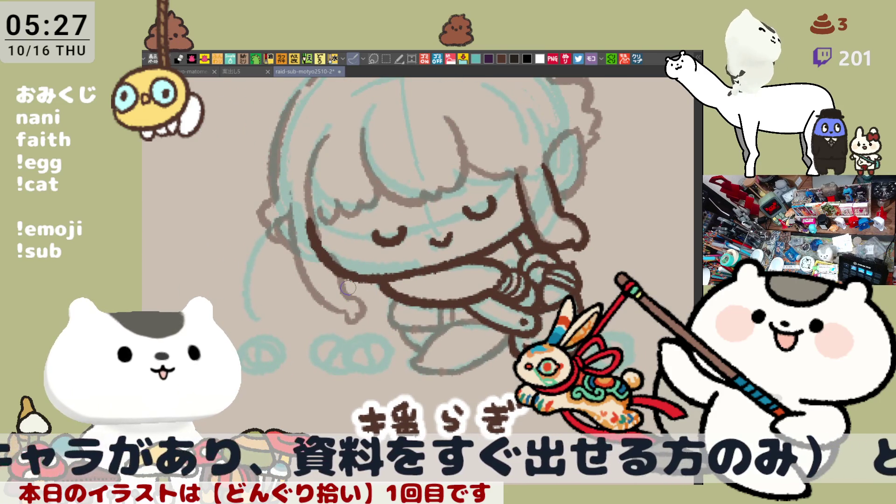
# Ink the pointed ear outline up to its tip and down its right side
pyautogui.moveTo(546, 163); pyautogui.dragTo(574, 127)
pyautogui.hotkey('ctrl', 'z')
pyautogui.moveTo(546, 166)
pyautogui.mouseDown()
pyautogui.moveTo(576, 135)
pyautogui.moveTo(562, 196)
pyautogui.mouseUp()
pyautogui.hotkey('ctrl', 'z')
pyautogui.moveTo(579, 127)
pyautogui.mouseDown()
pyautogui.moveTo(577, 182)
pyautogui.moveTo(557, 198)
pyautogui.mouseUp()
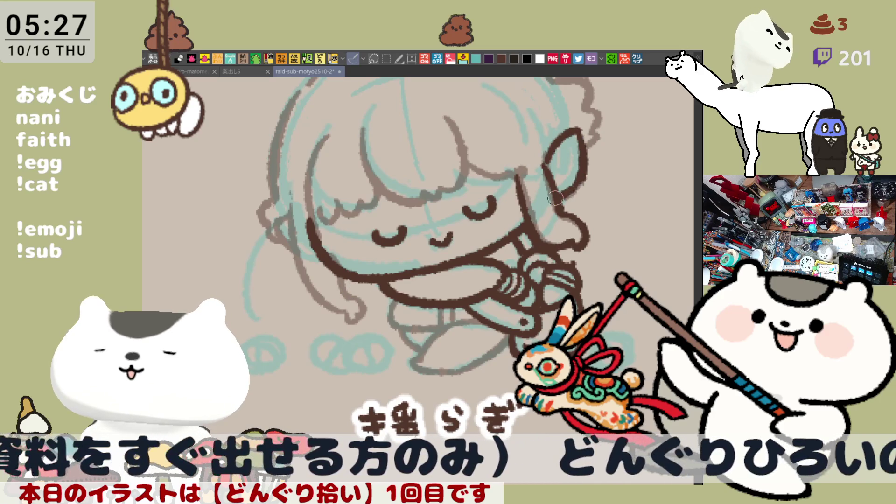
pyautogui.hotkey('ctrl', 'z')
pyautogui.moveTo(579, 161); pyautogui.dragTo(565, 193)
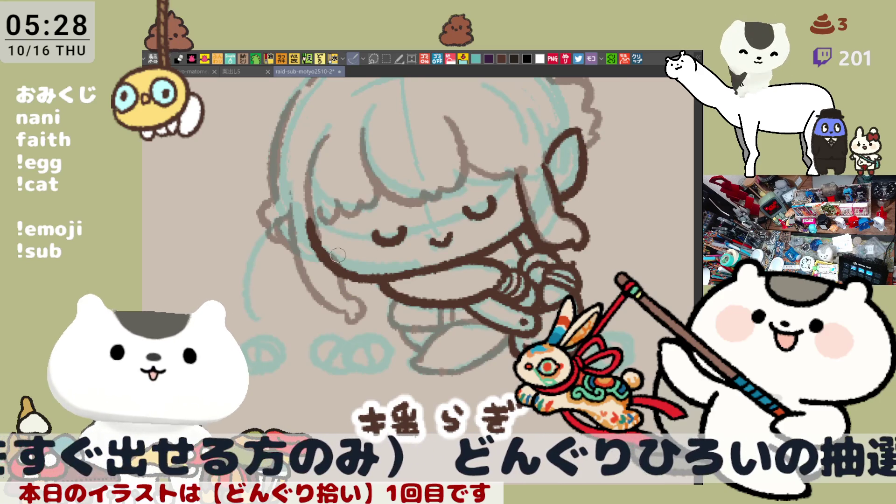
# Ink a longer outline down the left cheek
pyautogui.moveTo(333, 252); pyautogui.dragTo(377, 264)
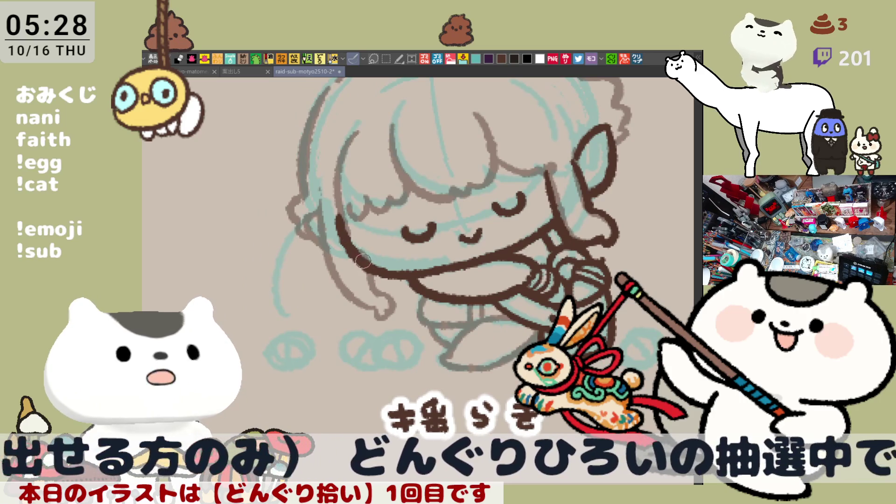
pyautogui.moveTo(321, 201); pyautogui.dragTo(354, 299)
pyautogui.hotkey('ctrl', 'z')
pyautogui.moveTo(320, 200)
pyautogui.mouseDown()
pyautogui.moveTo(363, 311)
pyautogui.moveTo(386, 319)
pyautogui.mouseUp()
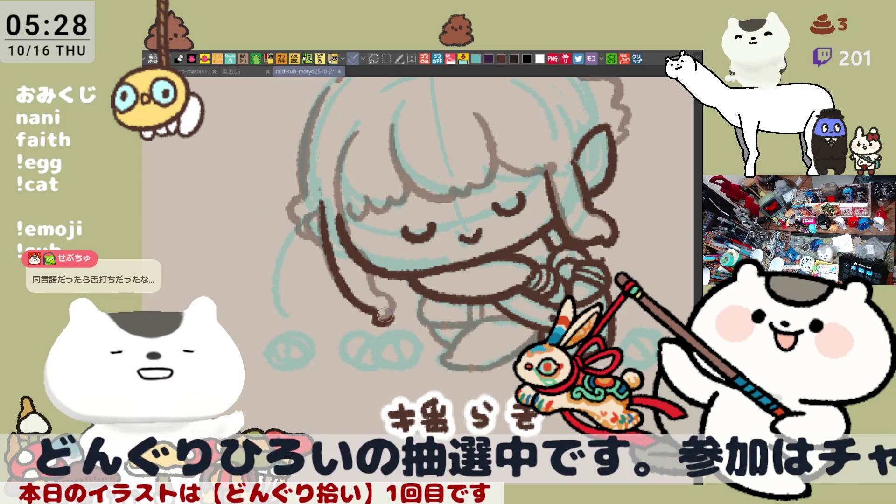
# Ink the short chin stroke, reshaping it over many retries
pyautogui.moveTo(380, 274)
pyautogui.mouseDown()
pyautogui.moveTo(393, 292)
pyautogui.moveTo(386, 324)
pyautogui.moveTo(387, 314)
pyautogui.mouseUp()
pyautogui.hotkey('ctrl', 'z')
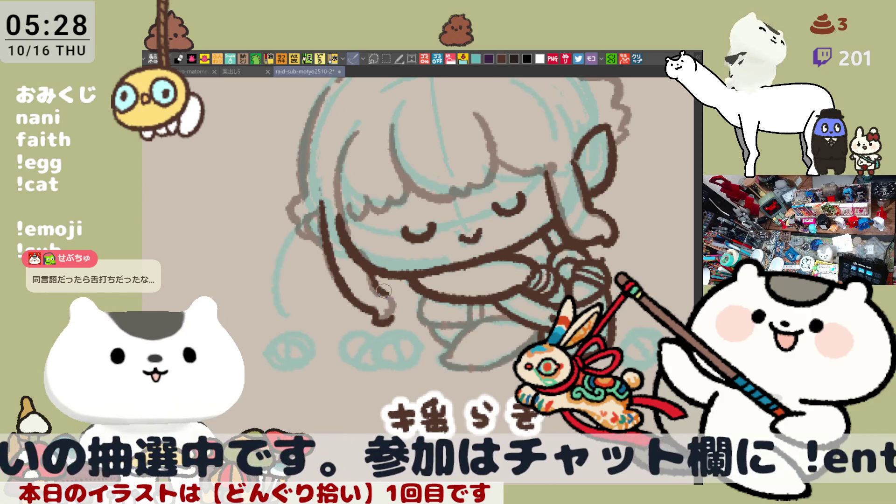
pyautogui.moveTo(398, 297); pyautogui.dragTo(386, 321)
pyautogui.hotkey('ctrl', 'z')
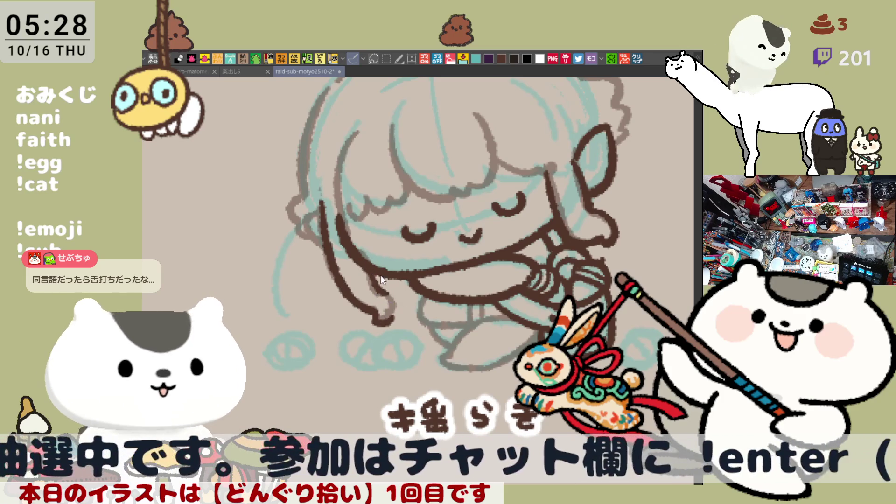
pyautogui.moveTo(399, 294)
pyautogui.mouseDown()
pyautogui.moveTo(388, 321)
pyautogui.moveTo(391, 305)
pyautogui.mouseUp()
pyautogui.hotkey('ctrl', 'z')
pyautogui.hotkey('ctrl', 'z')
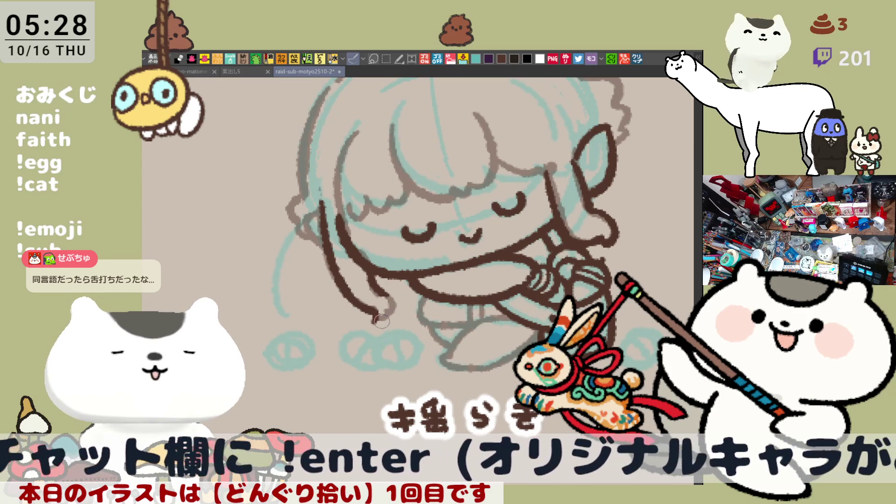
pyautogui.moveTo(382, 293); pyautogui.dragTo(374, 322)
pyautogui.hotkey('ctrl', 'z')
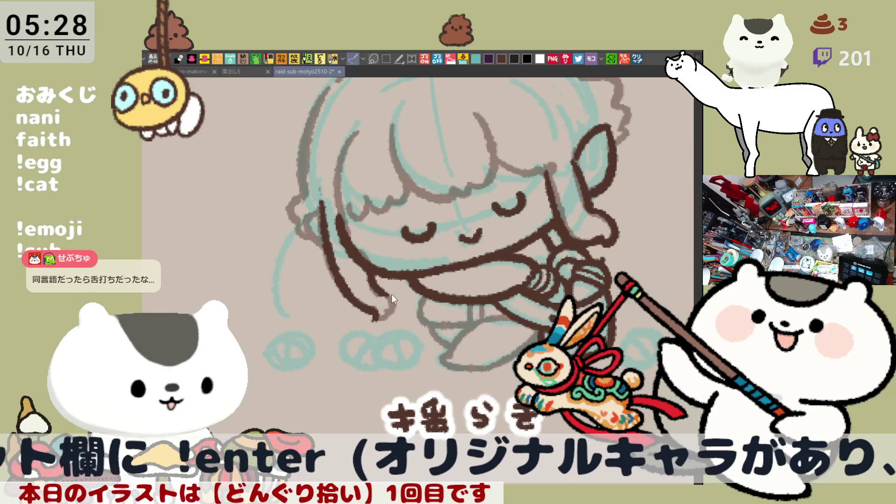
pyautogui.moveTo(376, 290); pyautogui.dragTo(388, 322)
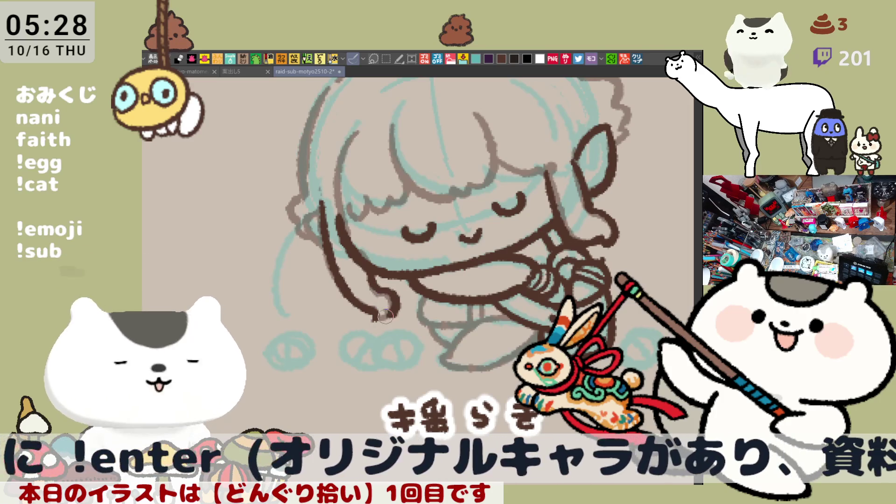
pyautogui.hotkey('ctrl', 'z')
pyautogui.moveTo(377, 291); pyautogui.dragTo(380, 320)
pyautogui.hotkey('ctrl', 'z')
pyautogui.moveTo(378, 283)
pyautogui.mouseDown()
pyautogui.moveTo(387, 311)
pyautogui.moveTo(376, 322)
pyautogui.moveTo(395, 308)
pyautogui.moveTo(377, 319)
pyautogui.mouseUp()
pyautogui.hotkey('ctrl', 'z')
# Ink the bang strands over the forehead, extending one toward the right eye
pyautogui.moveTo(391, 283); pyautogui.dragTo(317, 326)
pyautogui.moveTo(317, 189)
pyautogui.mouseDown()
pyautogui.moveTo(377, 257)
pyautogui.moveTo(323, 188)
pyautogui.moveTo(351, 255)
pyautogui.moveTo(374, 256)
pyautogui.mouseUp()
pyautogui.hotkey('ctrl', 'z')
pyautogui.hotkey('ctrl', 'z')
pyautogui.moveTo(321, 179)
pyautogui.mouseDown()
pyautogui.moveTo(341, 255)
pyautogui.moveTo(392, 246)
pyautogui.mouseUp()
pyautogui.hotkey('ctrl', 'z')
pyautogui.moveTo(400, 174)
pyautogui.mouseDown()
pyautogui.moveTo(403, 252)
pyautogui.moveTo(397, 236)
pyautogui.mouseUp()
pyautogui.hotkey('ctrl', 'z')
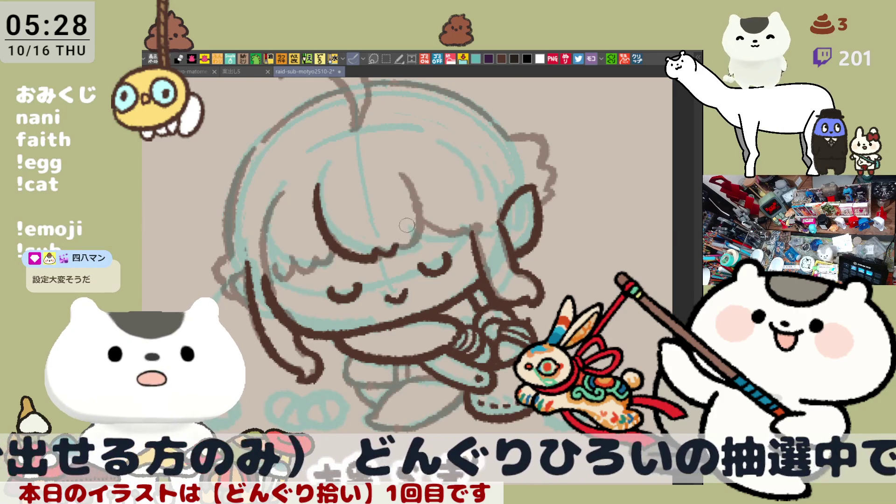
pyautogui.moveTo(402, 169)
pyautogui.mouseDown()
pyautogui.moveTo(411, 245)
pyautogui.moveTo(395, 248)
pyautogui.mouseUp()
pyautogui.hotkey('ctrl', 'z')
pyautogui.moveTo(431, 220); pyautogui.dragTo(484, 229)
pyautogui.hotkey('ctrl', 'z')
pyautogui.moveTo(416, 217)
pyautogui.mouseDown()
pyautogui.moveTo(485, 232)
pyautogui.moveTo(470, 240)
pyautogui.mouseUp()
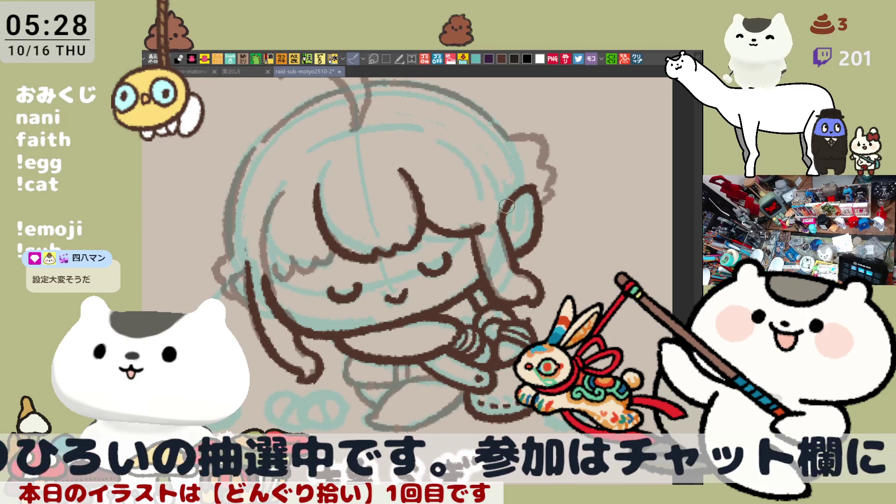
# Close the top of the ear outline, ink part of the arm, and save
pyautogui.moveTo(527, 192); pyautogui.dragTo(537, 191)
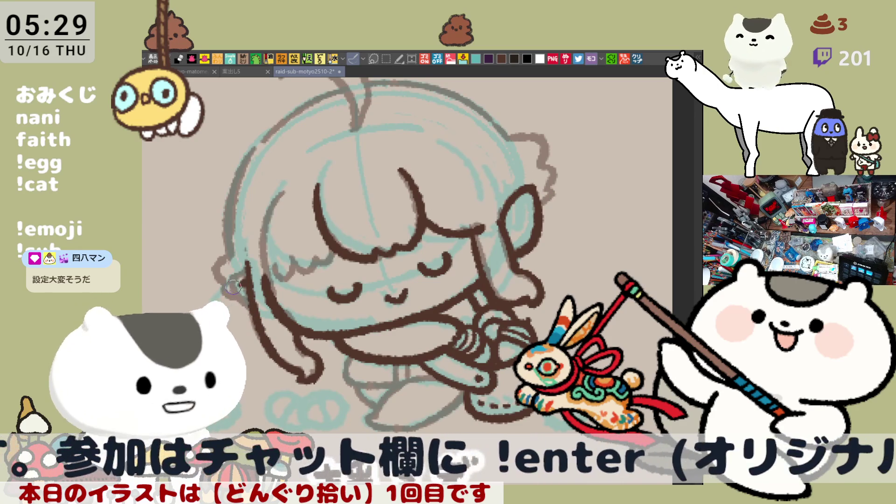
pyautogui.moveTo(234, 294); pyautogui.dragTo(253, 318)
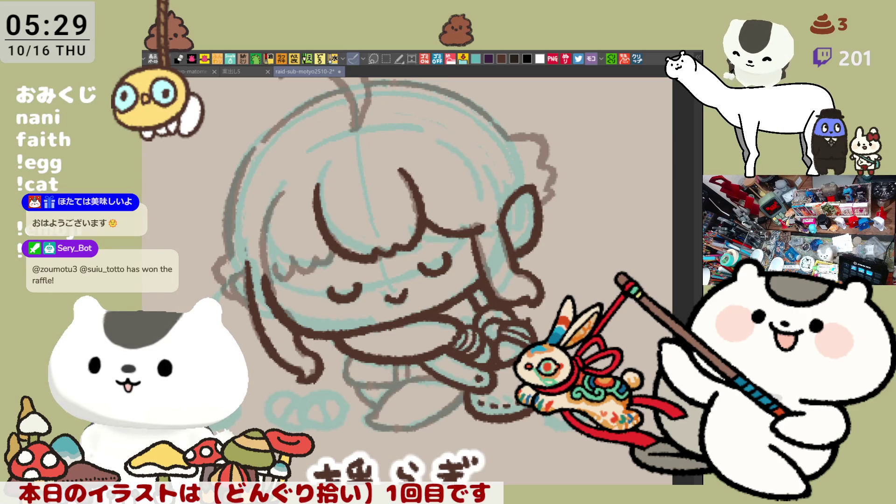
pyautogui.hotkey('ctrl', 's')
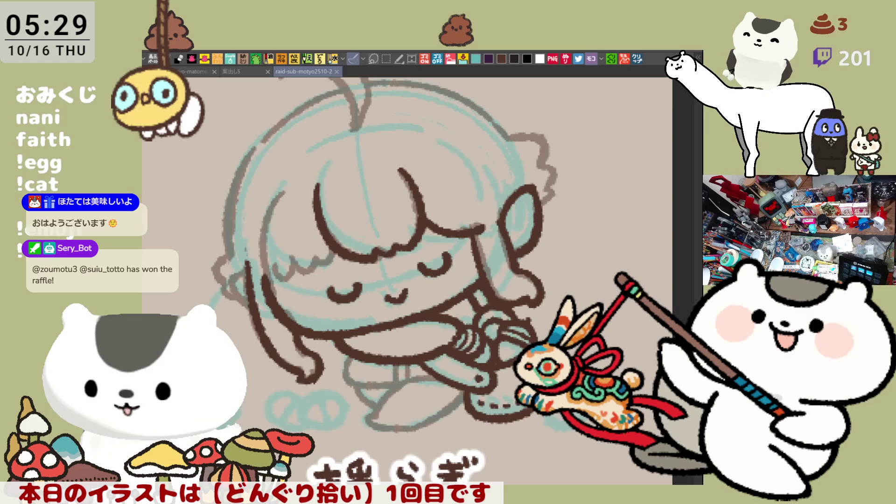
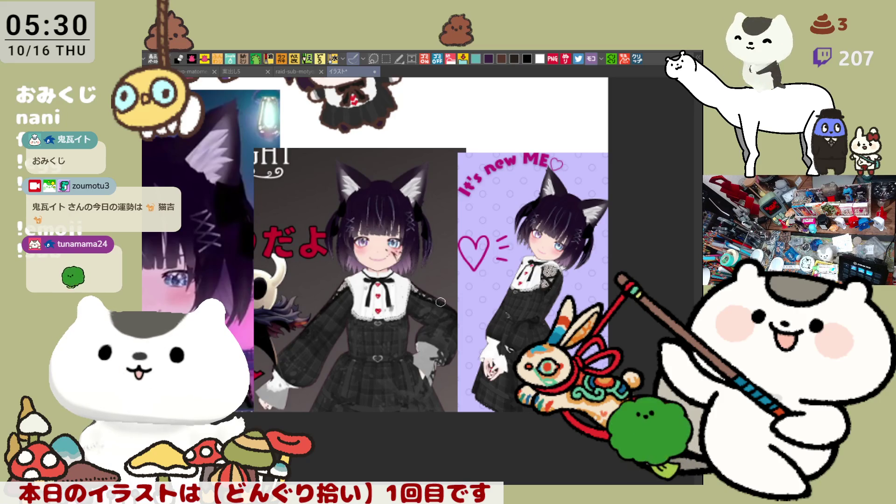
# Close the reference collage document
pyautogui.scroll(-3, 441, 302)
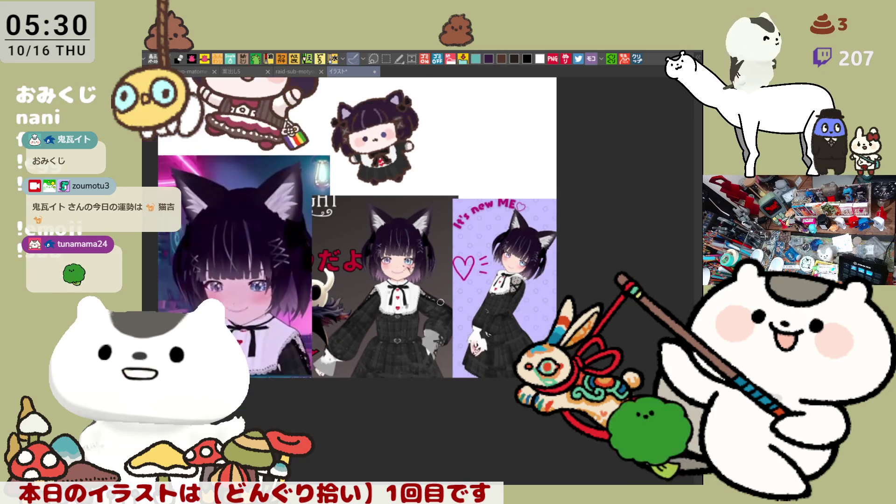
pyautogui.scroll(1, 440, 301)
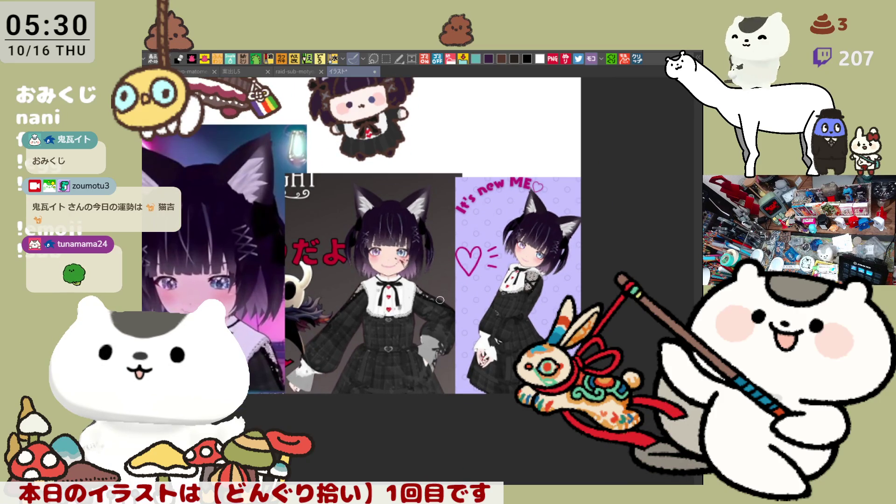
pyautogui.scroll(1, 423, 252)
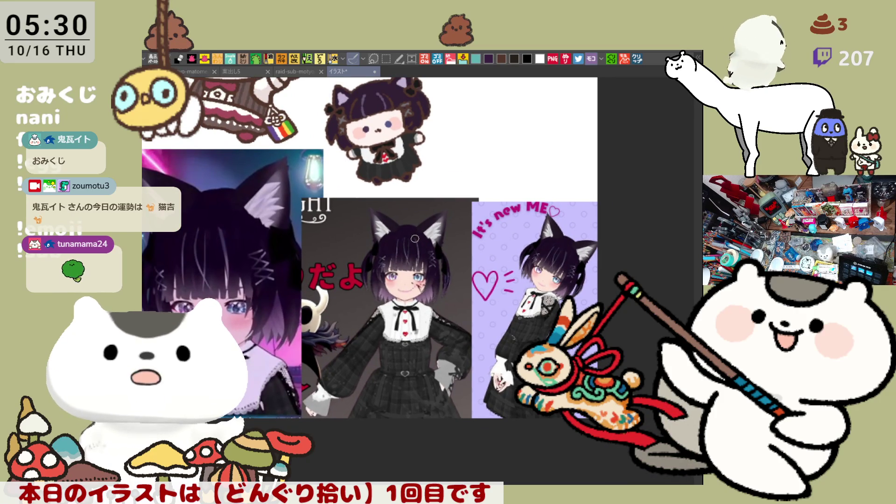
pyautogui.scroll(5, 415, 240)
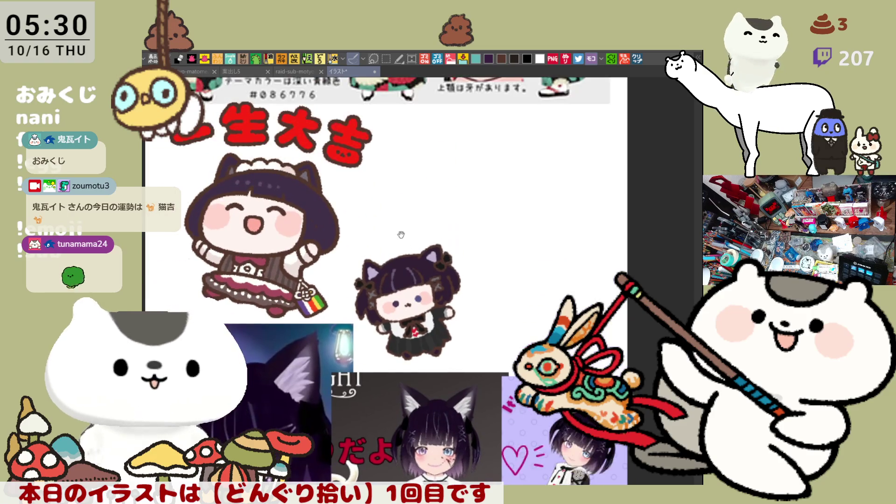
pyautogui.scroll(2, 402, 238)
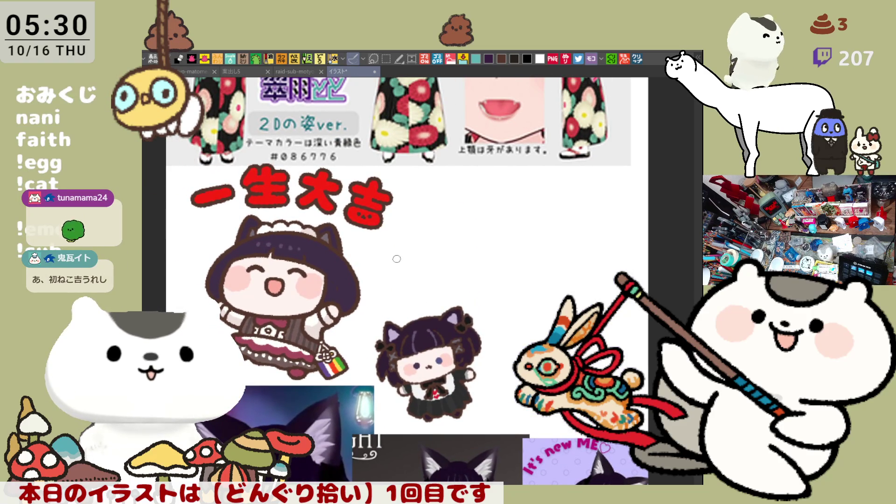
pyautogui.scroll(4, 400, 261)
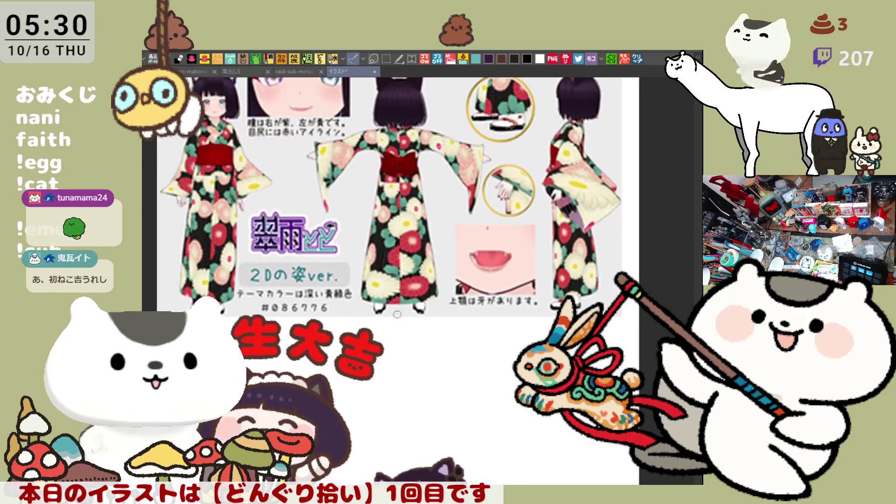
pyautogui.scroll(1, 400, 323)
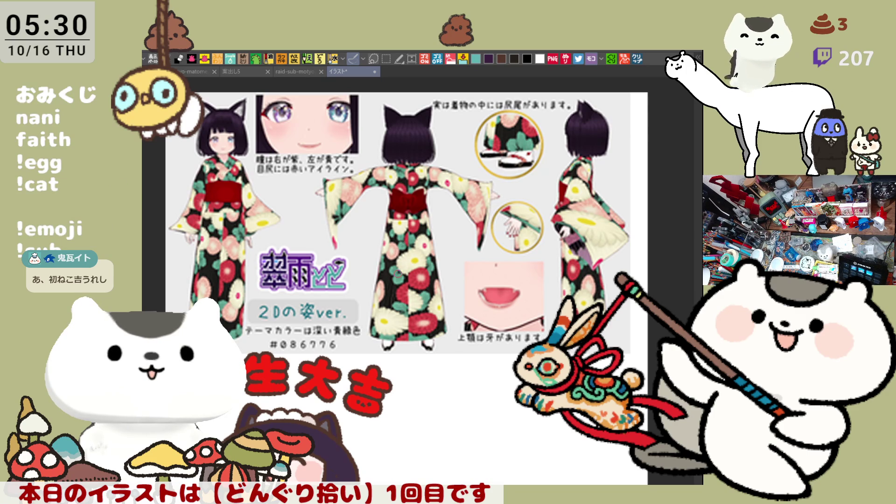
pyautogui.scroll(-2, 398, 272)
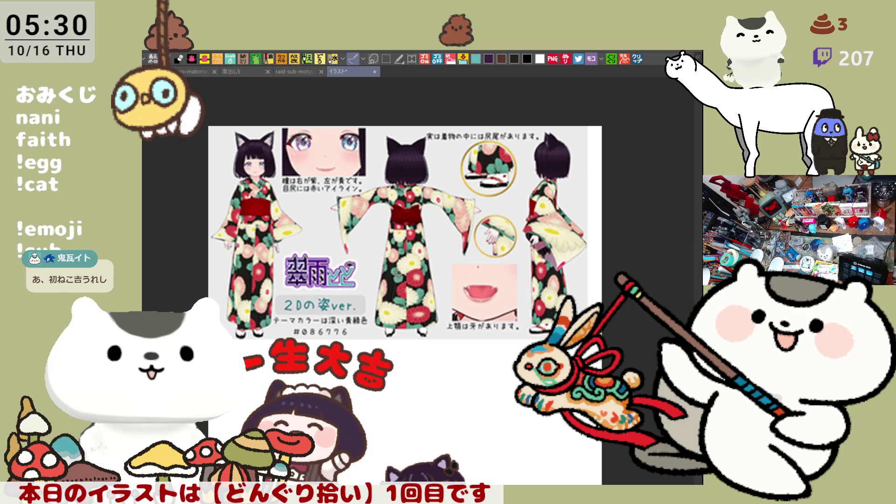
pyautogui.click(375, 72)
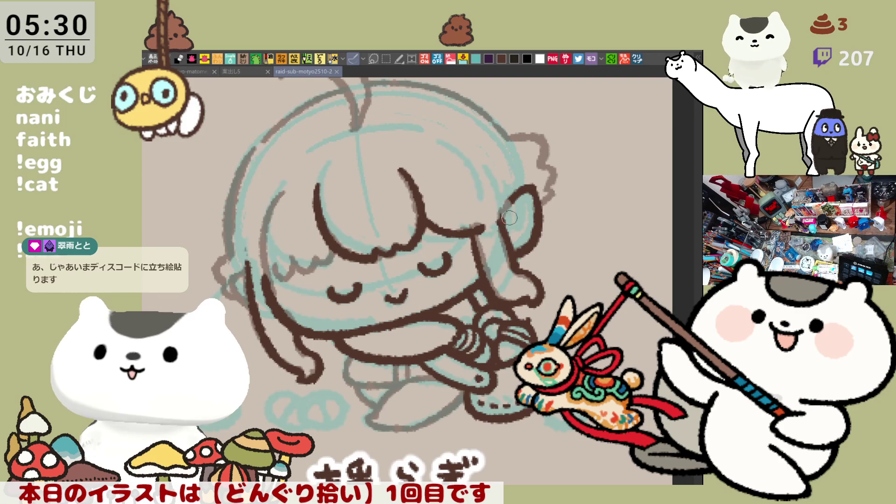
# Redraw the face's right side and the curly ear outline with the pen
pyautogui.moveTo(536, 213); pyautogui.dragTo(516, 260)
pyautogui.moveTo(507, 218)
pyautogui.mouseDown()
pyautogui.moveTo(550, 220)
pyautogui.moveTo(516, 262)
pyautogui.mouseUp()
pyautogui.hotkey('ctrl', 'z')
pyautogui.moveTo(498, 224)
pyautogui.mouseDown()
pyautogui.moveTo(535, 230)
pyautogui.moveTo(509, 259)
pyautogui.mouseUp()
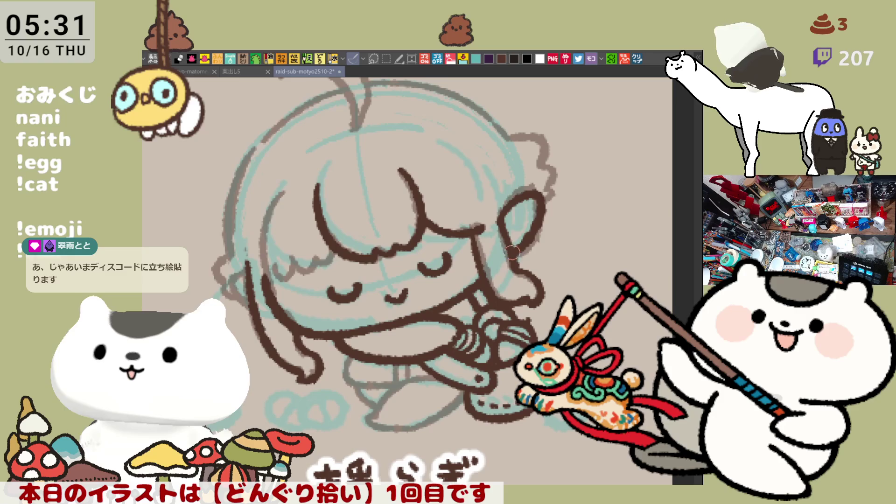
pyautogui.hotkey('ctrl', 'z')
pyautogui.hotkey('ctrl', 'z')
pyautogui.moveTo(497, 223)
pyautogui.mouseDown()
pyautogui.moveTo(537, 194)
pyautogui.moveTo(518, 251)
pyautogui.mouseUp()
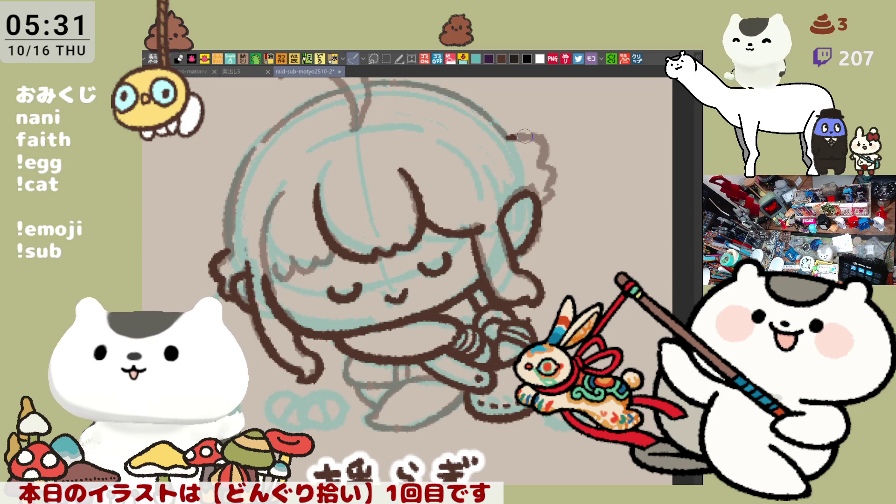
pyautogui.moveTo(511, 133); pyautogui.dragTo(553, 163)
pyautogui.hotkey('ctrl', 'z')
pyautogui.moveTo(523, 134)
pyautogui.mouseDown()
pyautogui.moveTo(553, 148)
pyautogui.moveTo(550, 192)
pyautogui.mouseUp()
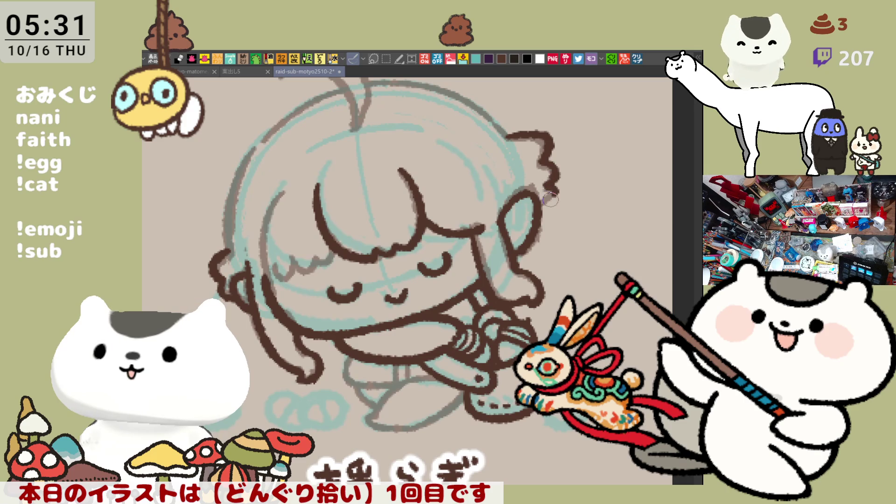
# Retrace the left side of the head, undoing strokes that don't fit
pyautogui.moveTo(540, 198)
pyautogui.mouseDown()
pyautogui.moveTo(448, 196)
pyautogui.moveTo(426, 161)
pyautogui.mouseUp()
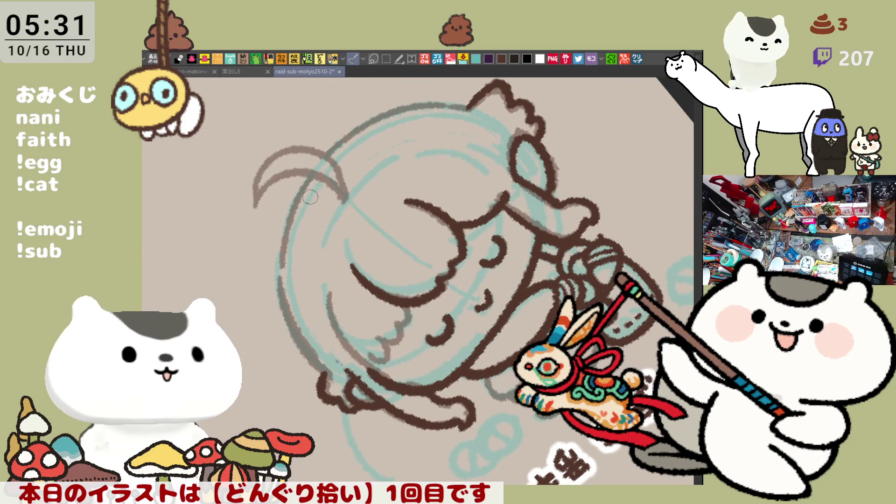
pyautogui.moveTo(306, 187); pyautogui.dragTo(280, 283)
pyautogui.hotkey('ctrl', 'z')
pyautogui.moveTo(313, 180)
pyautogui.mouseDown()
pyautogui.moveTo(280, 275)
pyautogui.moveTo(282, 303)
pyautogui.mouseUp()
pyautogui.hotkey('ctrl', 'z')
pyautogui.moveTo(280, 271)
pyautogui.mouseDown()
pyautogui.moveTo(294, 334)
pyautogui.moveTo(322, 371)
pyautogui.mouseUp()
pyautogui.hotkey('ctrl', 'z')
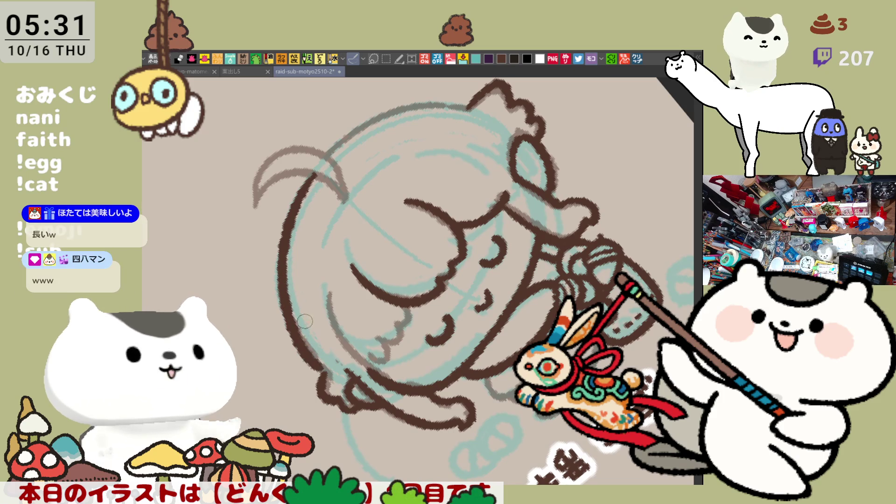
pyautogui.hotkey('ctrl', 'z')
pyautogui.moveTo(287, 274)
pyautogui.mouseDown()
pyautogui.moveTo(324, 374)
pyautogui.moveTo(291, 330)
pyautogui.moveTo(325, 376)
pyautogui.moveTo(503, 241)
pyautogui.moveTo(524, 236)
pyautogui.mouseUp()
pyautogui.hotkey('ctrl', 'z')
pyautogui.hotkey('ctrl', 'z')
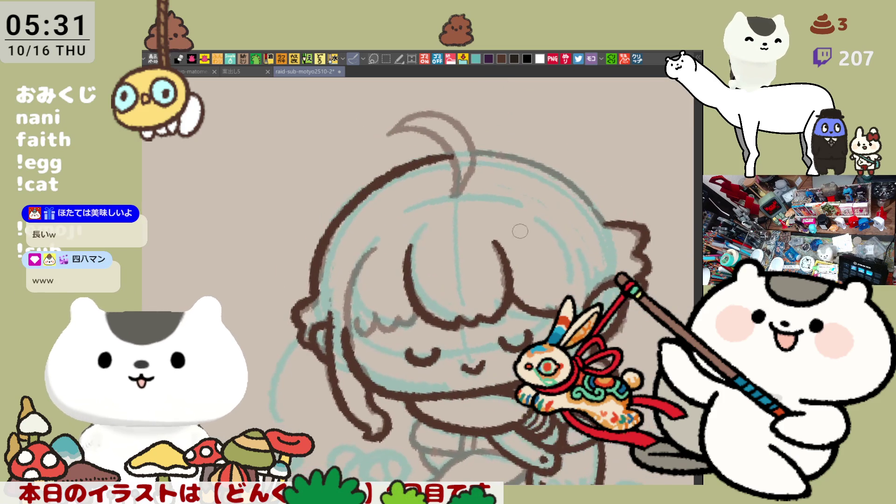
# Mirror the view to check the drawing, flip it back, and save
pyautogui.press('h')
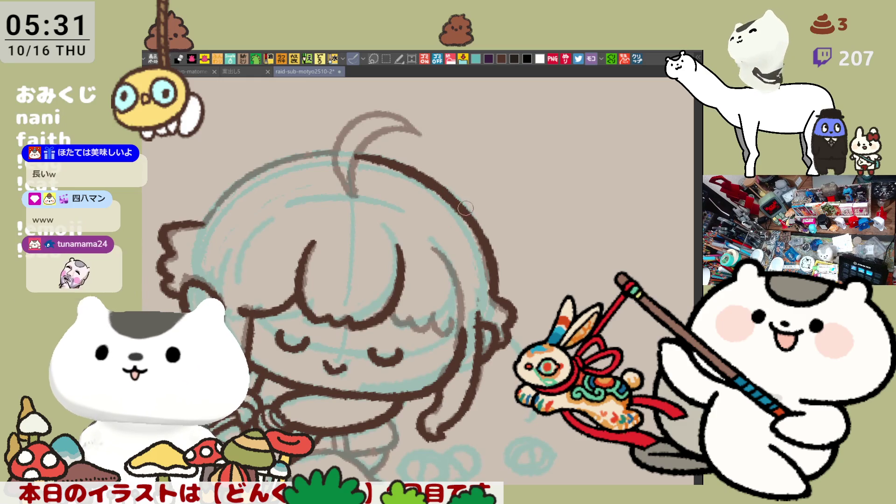
pyautogui.press('h')
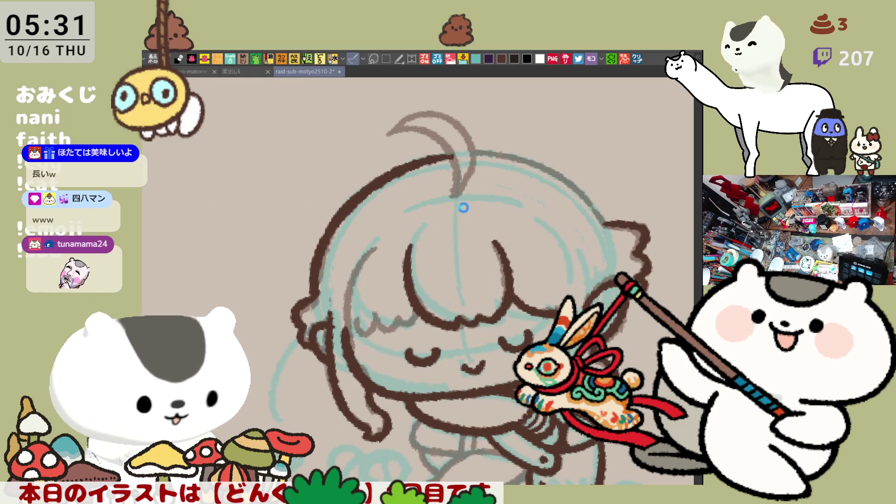
pyautogui.hotkey('ctrl', 's')
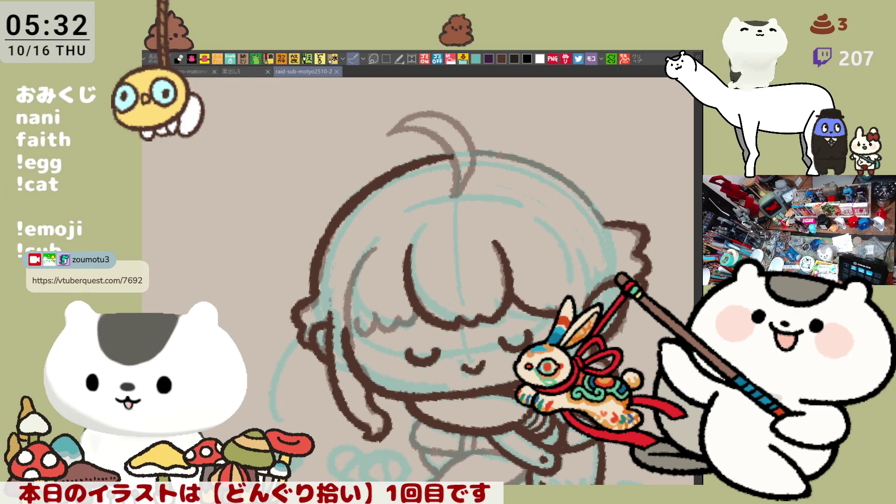
pyautogui.scroll(-2, 420, 280)
# Flip and rotate the view, then add short strokes along the left outline
pyautogui.press('h')
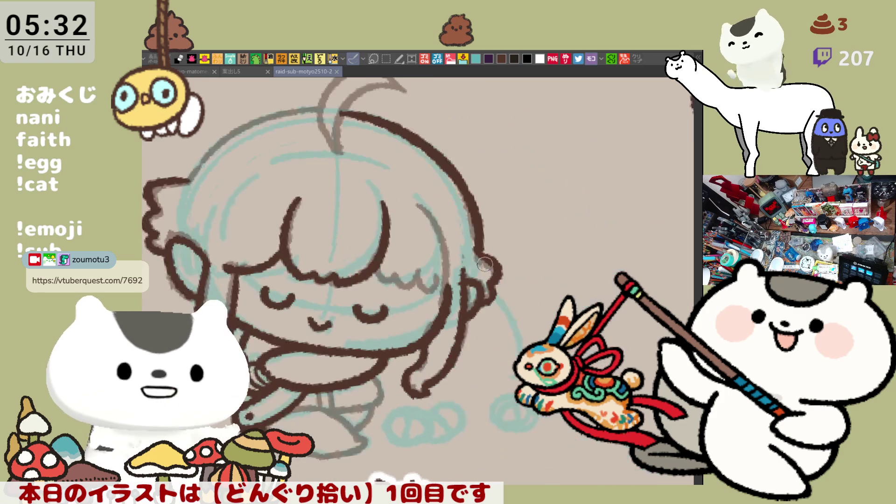
pyautogui.moveTo(396, 150)
pyautogui.mouseDown()
pyautogui.moveTo(327, 196)
pyautogui.moveTo(296, 279)
pyautogui.mouseUp()
pyautogui.moveTo(289, 245); pyautogui.dragTo(294, 373)
pyautogui.hotkey('ctrl', 'z')
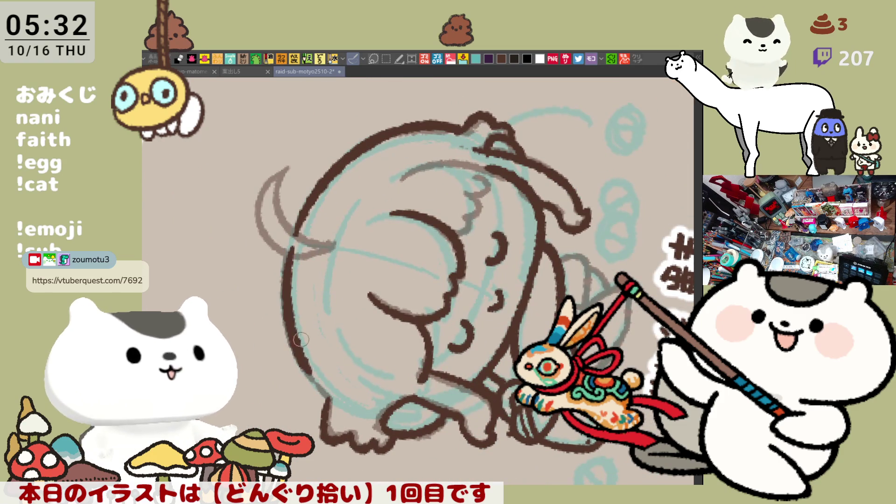
pyautogui.moveTo(299, 310); pyautogui.dragTo(301, 357)
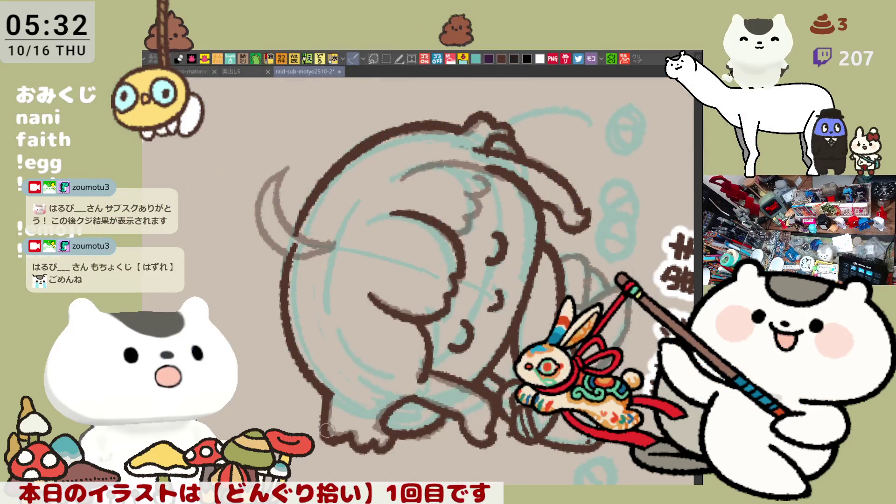
# Redraw the arched ahoge hair tuft on top of the head
pyautogui.moveTo(425, 413); pyautogui.dragTo(494, 266)
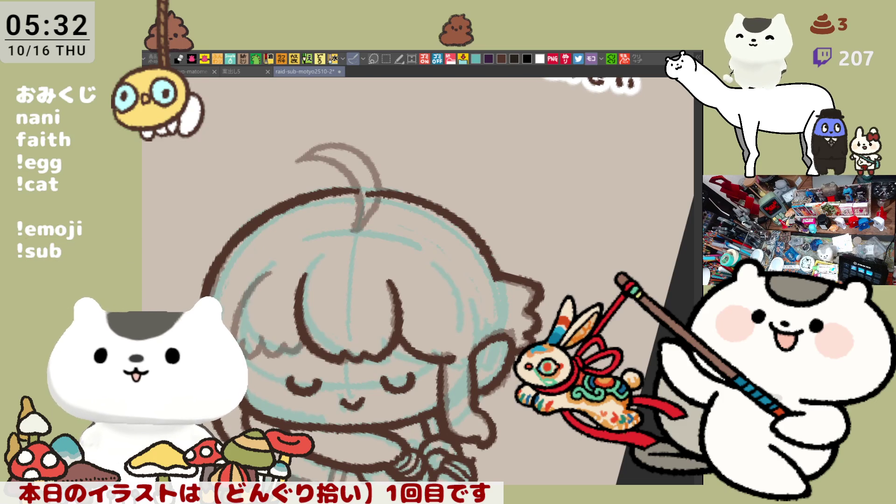
pyautogui.moveTo(503, 389); pyautogui.dragTo(454, 239)
pyautogui.moveTo(447, 291)
pyautogui.mouseDown()
pyautogui.moveTo(418, 266)
pyautogui.moveTo(372, 333)
pyautogui.mouseUp()
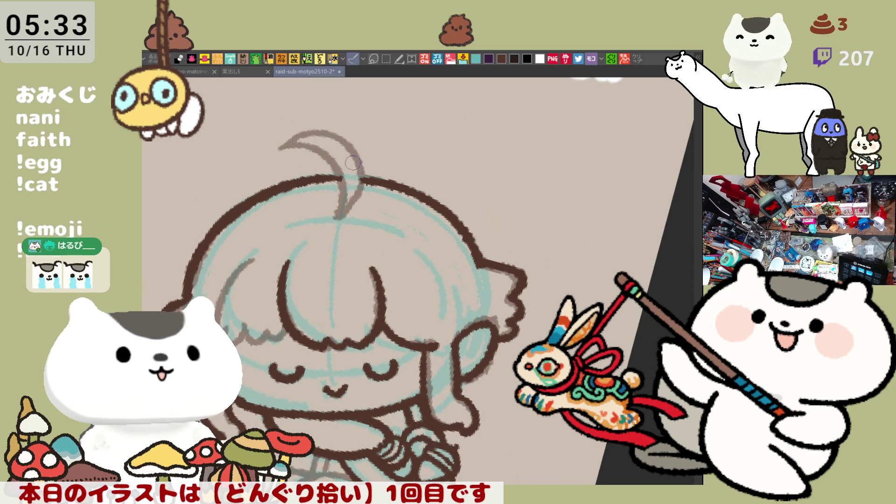
pyautogui.moveTo(287, 142); pyautogui.dragTo(340, 217)
pyautogui.hotkey('ctrl', 'z')
pyautogui.moveTo(280, 147)
pyautogui.mouseDown()
pyautogui.moveTo(349, 199)
pyautogui.moveTo(344, 218)
pyautogui.mouseUp()
pyautogui.moveTo(289, 147)
pyautogui.mouseDown()
pyautogui.moveTo(369, 180)
pyautogui.moveTo(344, 213)
pyautogui.moveTo(292, 133)
pyautogui.moveTo(359, 157)
pyautogui.moveTo(343, 218)
pyautogui.moveTo(294, 133)
pyautogui.moveTo(364, 170)
pyautogui.moveTo(345, 216)
pyautogui.moveTo(298, 138)
pyautogui.moveTo(367, 189)
pyautogui.moveTo(348, 224)
pyautogui.moveTo(324, 132)
pyautogui.moveTo(346, 215)
pyautogui.mouseUp()
pyautogui.hotkey('ctrl', 'z')
pyautogui.hotkey('ctrl', 'z')
pyautogui.hotkey('ctrl', 'z')
pyautogui.hotkey('ctrl', 'z')
pyautogui.moveTo(366, 263); pyautogui.dragTo(354, 204)
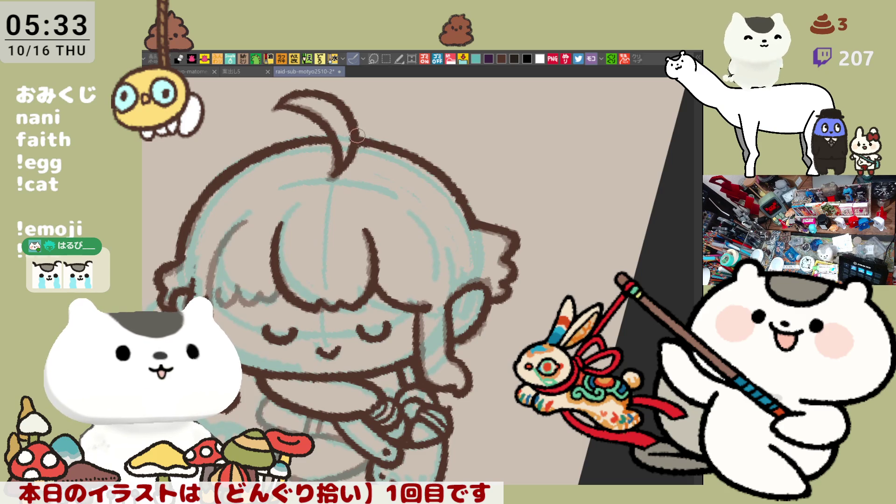
# Erase stray curl lines on the head's left and redraw the bangs' lower edge
pyautogui.moveTo(321, 144); pyautogui.dragTo(393, 161)
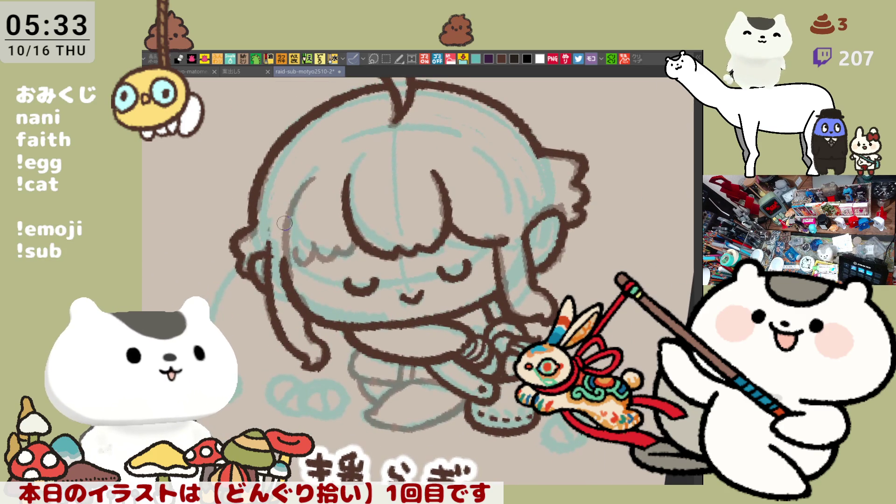
pyautogui.moveTo(282, 221)
pyautogui.mouseDown()
pyautogui.moveTo(233, 244)
pyautogui.moveTo(240, 239)
pyautogui.mouseUp()
pyautogui.moveTo(243, 279)
pyautogui.mouseDown()
pyautogui.moveTo(262, 194)
pyautogui.moveTo(249, 270)
pyautogui.mouseUp()
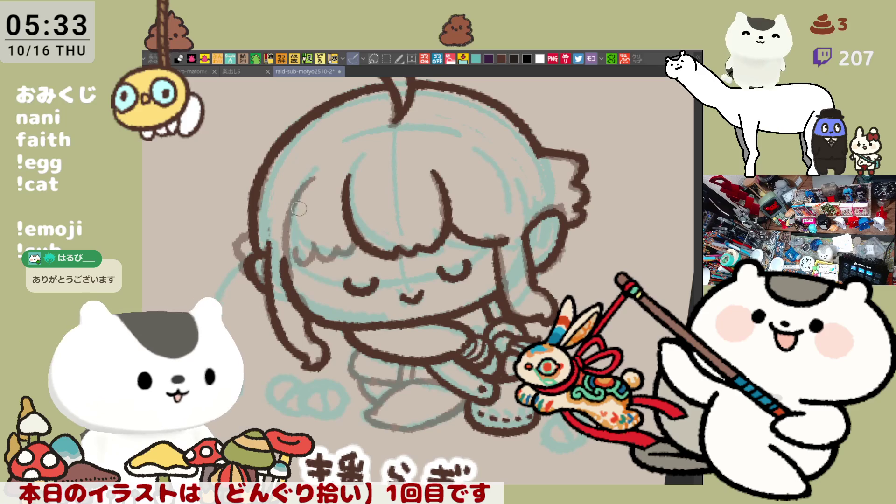
pyautogui.moveTo(294, 189)
pyautogui.mouseDown()
pyautogui.moveTo(280, 259)
pyautogui.moveTo(279, 247)
pyautogui.moveTo(310, 256)
pyautogui.moveTo(341, 247)
pyautogui.mouseUp()
pyautogui.hotkey('ctrl', 'z')
pyautogui.hotkey('ctrl', 'z')
pyautogui.moveTo(301, 181)
pyautogui.mouseDown()
pyautogui.moveTo(286, 226)
pyautogui.moveTo(318, 256)
pyautogui.moveTo(355, 241)
pyautogui.mouseUp()
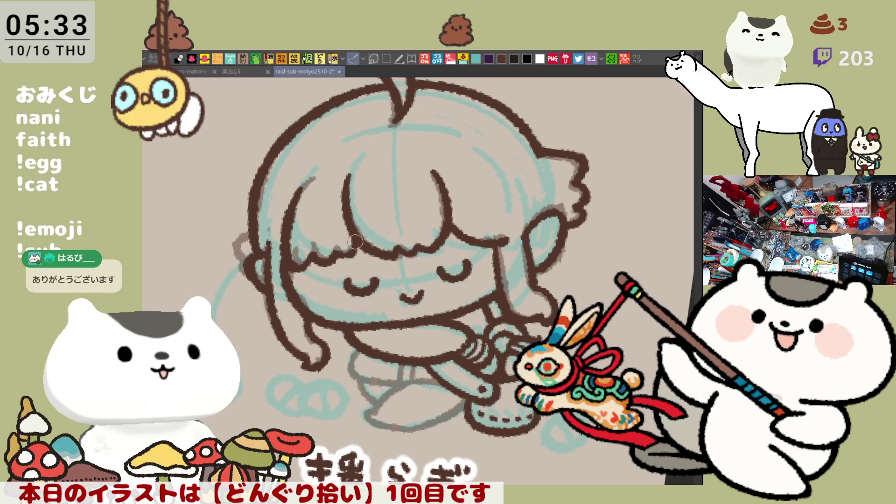
# Redraw the hair's left outline and extend its lower curl
pyautogui.press('-')
pyautogui.press('-')
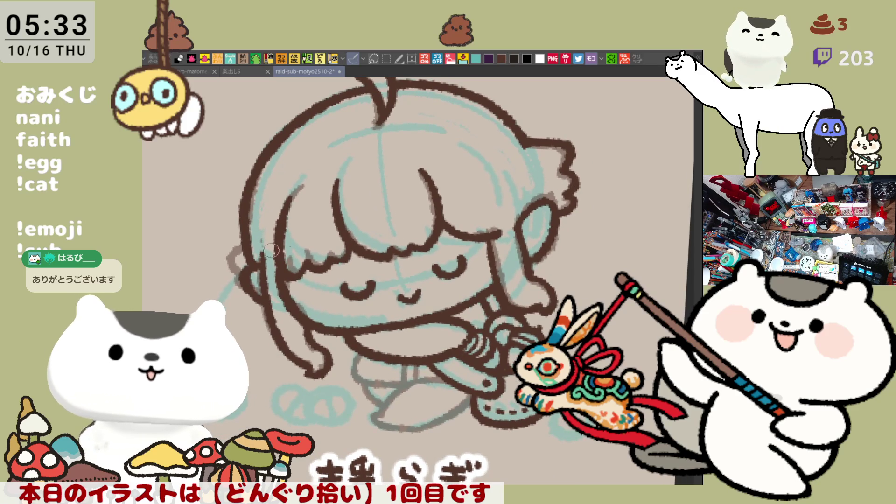
pyautogui.moveTo(245, 217); pyautogui.dragTo(264, 312)
pyautogui.hotkey('ctrl', 'z')
pyautogui.moveTo(233, 220); pyautogui.dragTo(250, 318)
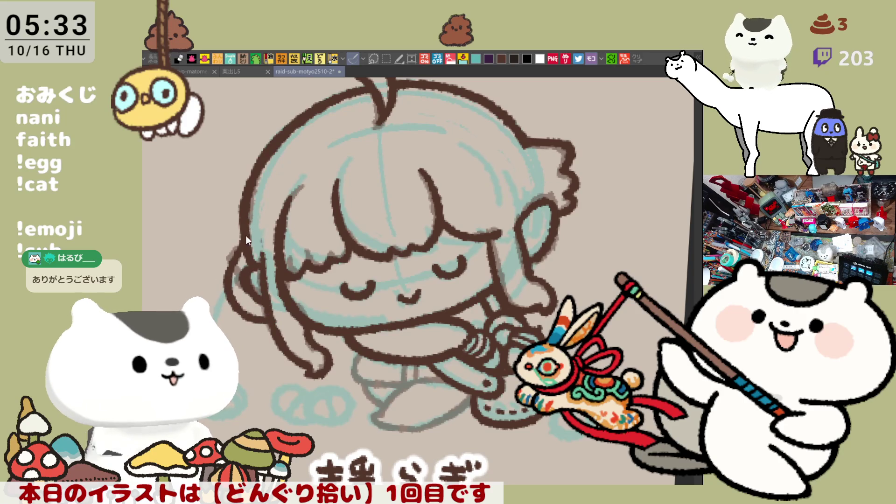
pyautogui.hotkey('ctrl', 'z')
pyautogui.moveTo(242, 214); pyautogui.dragTo(224, 266)
pyautogui.hotkey('ctrl', 'z')
pyautogui.moveTo(243, 236); pyautogui.dragTo(234, 306)
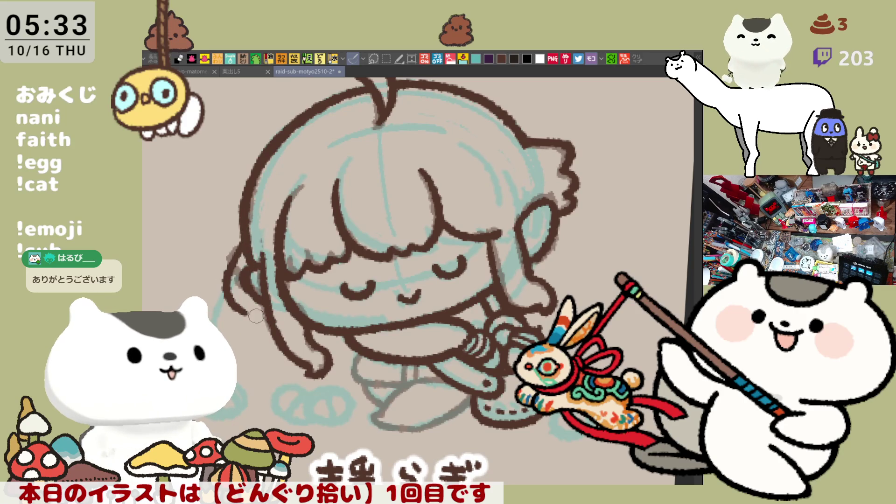
pyautogui.hotkey('ctrl', 'z')
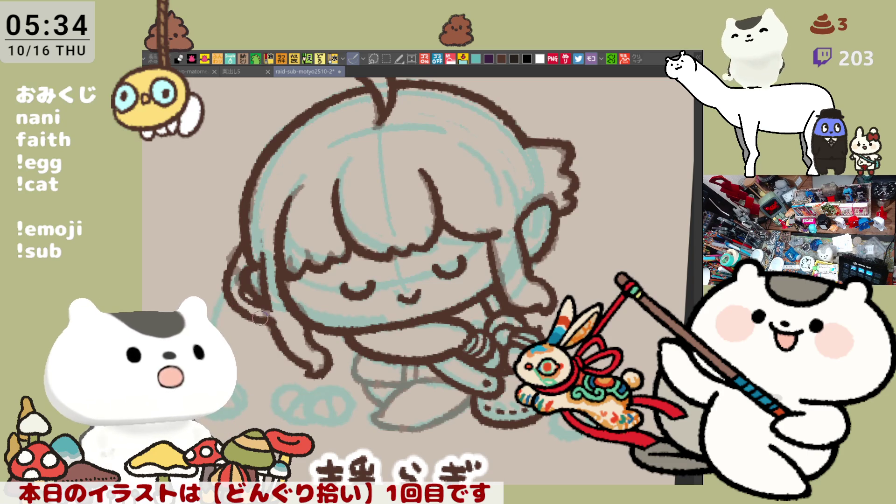
pyautogui.moveTo(223, 287); pyautogui.dragTo(280, 322)
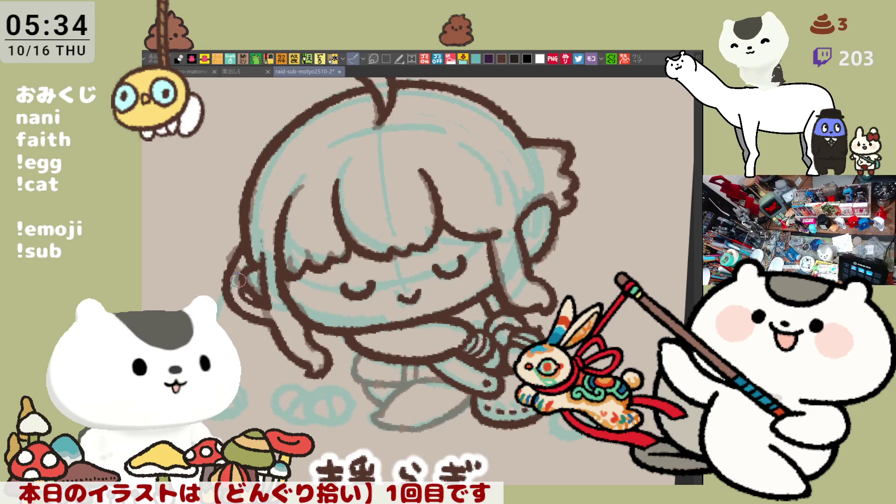
# Add thin strokes along the hair's left edge
pyautogui.press('^')
pyautogui.press('-')
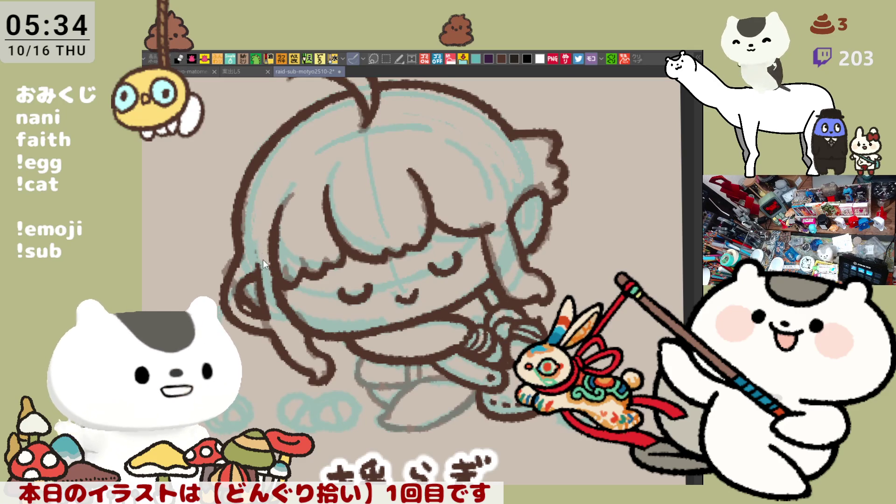
pyautogui.moveTo(255, 239); pyautogui.dragTo(262, 270)
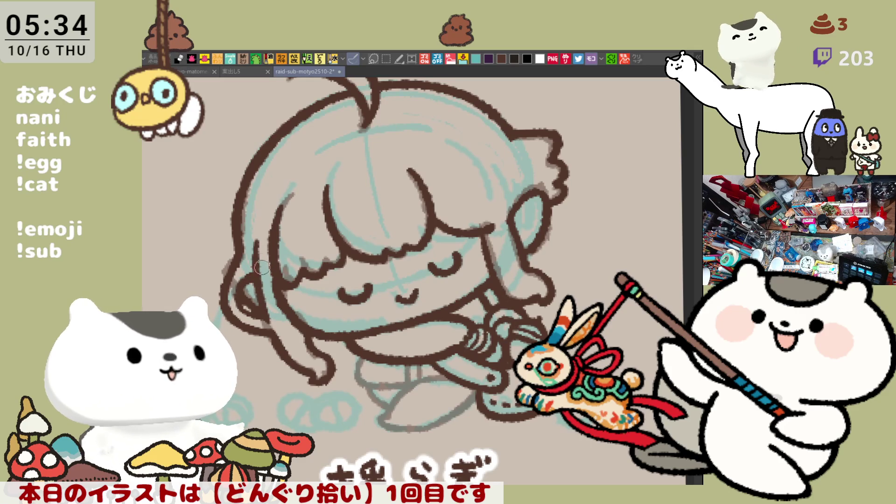
pyautogui.moveTo(270, 320); pyautogui.dragTo(260, 284)
pyautogui.hotkey('ctrl', 'z')
pyautogui.moveTo(271, 321); pyautogui.dragTo(265, 281)
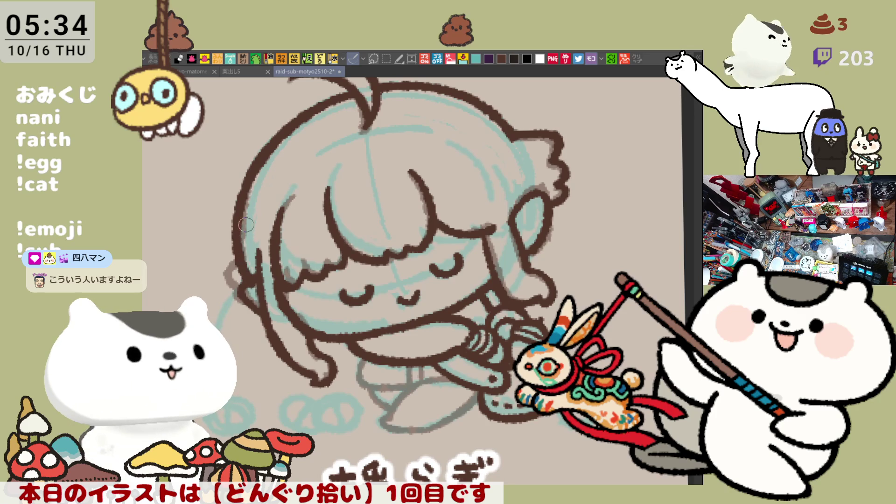
# Outline the bottom of the shorts
pyautogui.press('^')
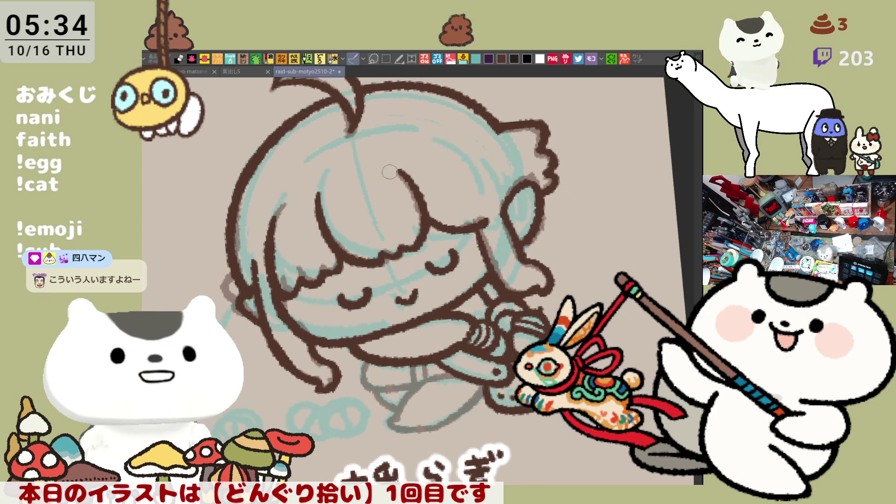
pyautogui.press('^')
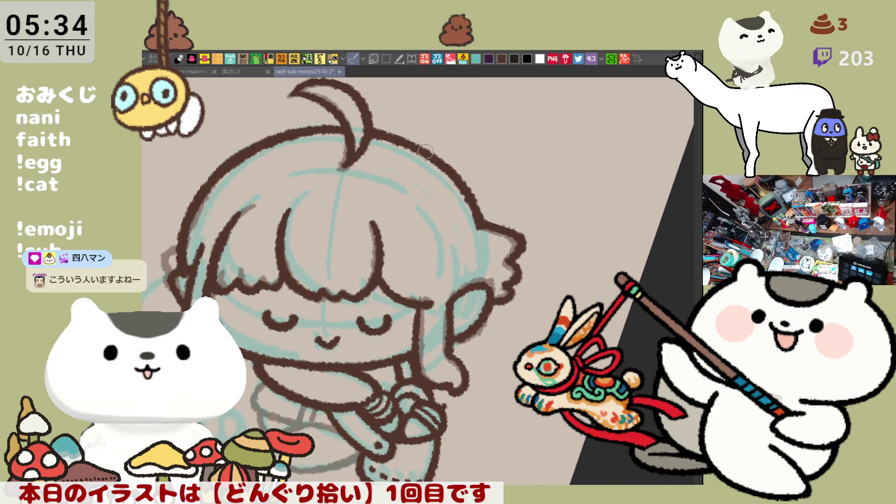
pyautogui.press('-')
pyautogui.press('-')
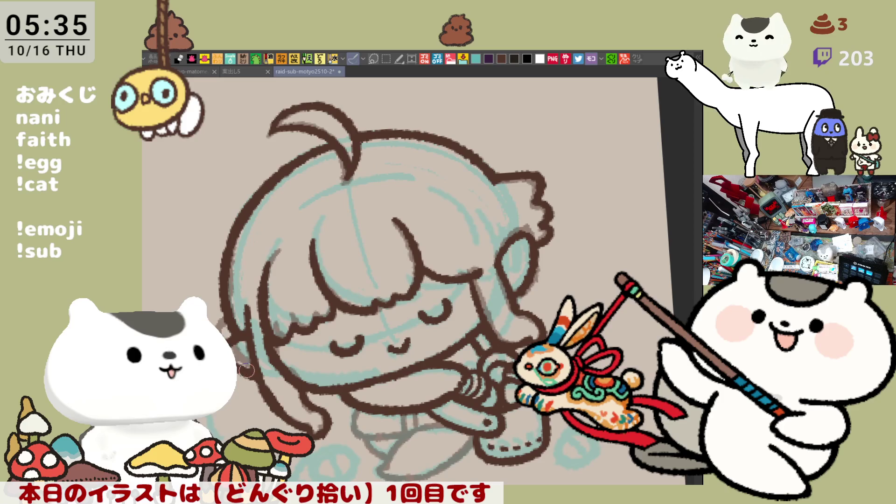
pyautogui.moveTo(353, 299); pyautogui.dragTo(369, 299)
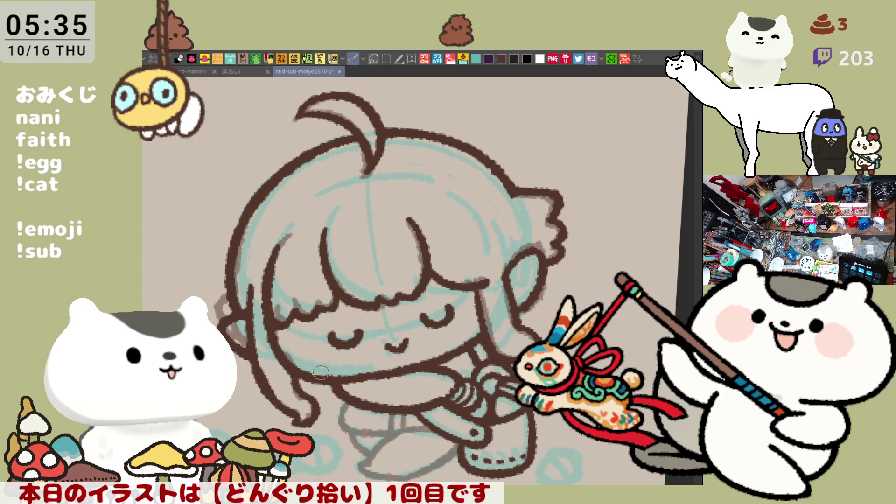
pyautogui.press('-')
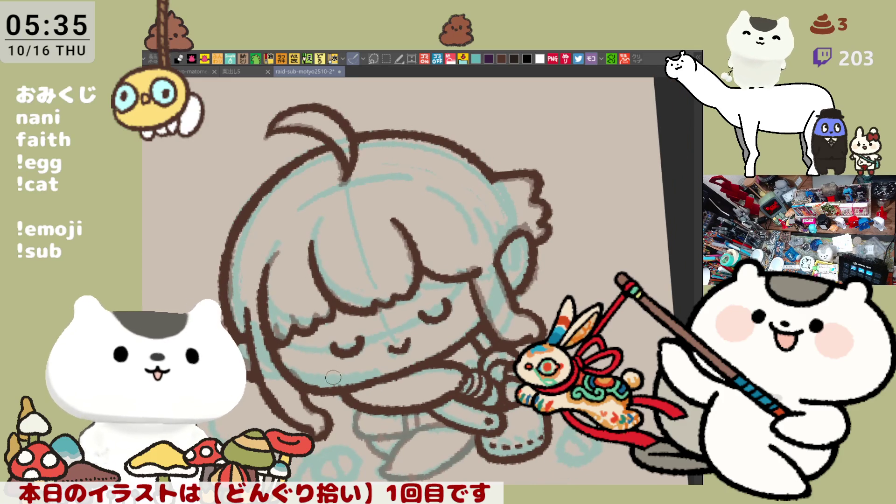
pyautogui.moveTo(311, 381)
pyautogui.mouseDown()
pyautogui.moveTo(346, 441)
pyautogui.moveTo(322, 340)
pyautogui.mouseUp()
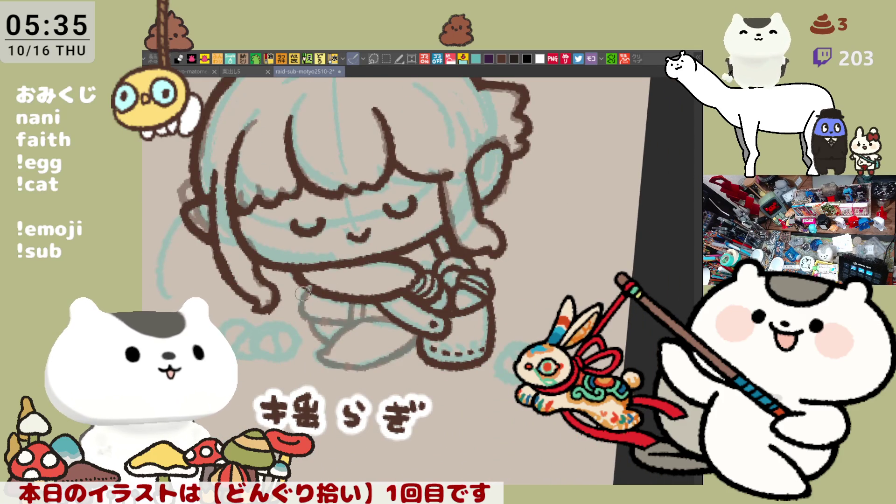
pyautogui.moveTo(302, 283)
pyautogui.mouseDown()
pyautogui.moveTo(305, 315)
pyautogui.moveTo(359, 322)
pyautogui.mouseUp()
pyautogui.hotkey('ctrl', 'z')
pyautogui.moveTo(301, 282)
pyautogui.mouseDown()
pyautogui.moveTo(358, 322)
pyautogui.moveTo(397, 321)
pyautogui.moveTo(420, 235)
pyautogui.mouseUp()
pyautogui.hotkey('ctrl', 'z')
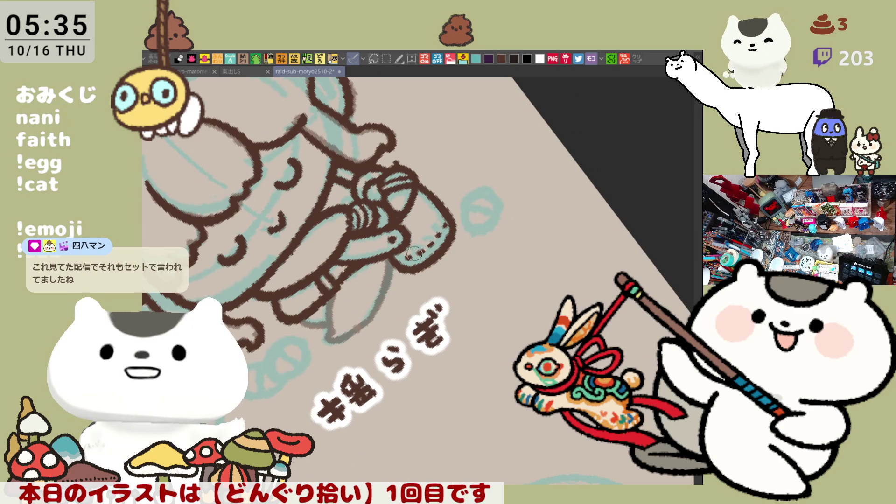
# Outline the leg's side, bottom and left edge
pyautogui.moveTo(336, 290); pyautogui.dragTo(332, 334)
pyautogui.hotkey('ctrl', 'z')
pyautogui.moveTo(335, 293); pyautogui.dragTo(330, 335)
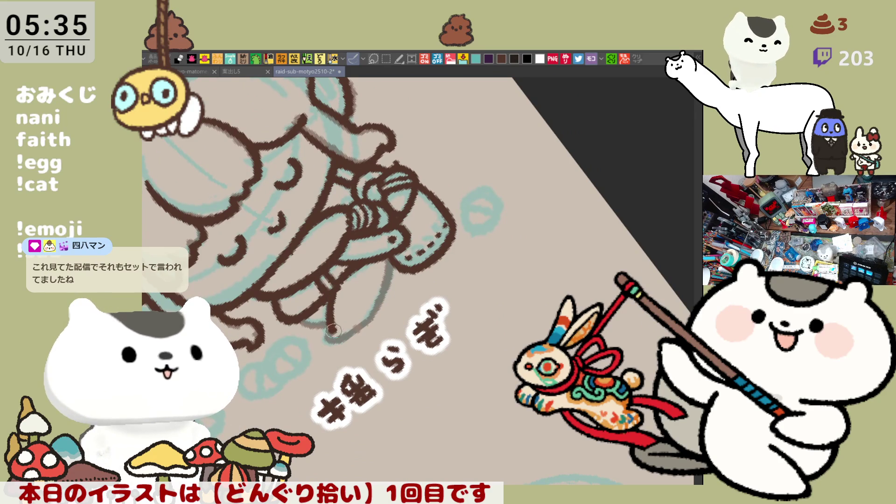
pyautogui.moveTo(330, 342); pyautogui.dragTo(374, 309)
pyautogui.moveTo(447, 215); pyautogui.dragTo(503, 374)
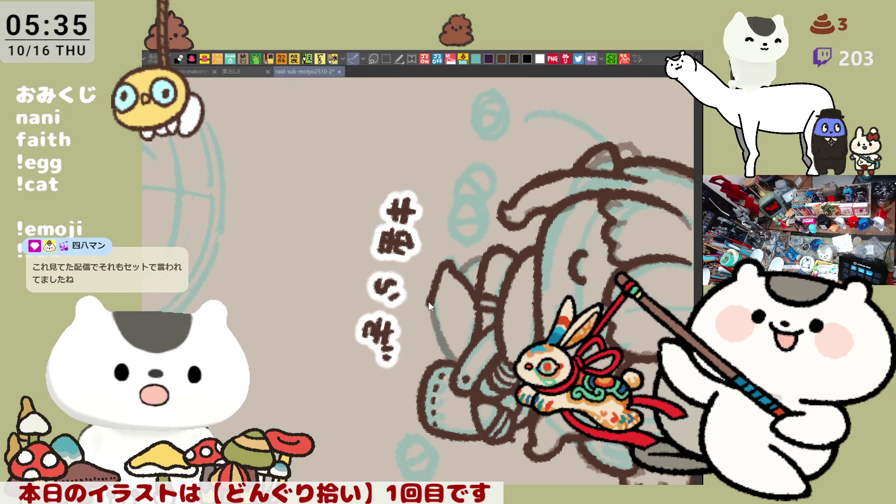
pyautogui.moveTo(433, 285); pyautogui.dragTo(444, 360)
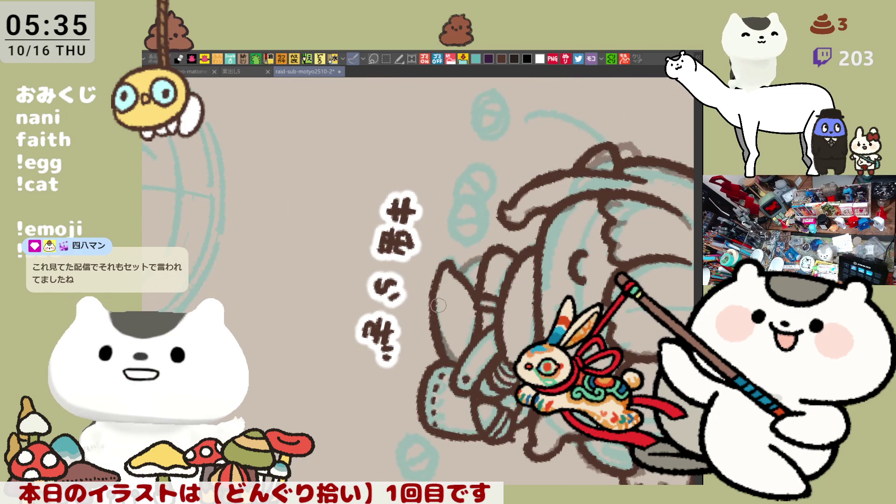
pyautogui.moveTo(531, 270)
pyautogui.mouseDown()
pyautogui.moveTo(496, 217)
pyautogui.moveTo(357, 258)
pyautogui.mouseUp()
pyautogui.scroll(2, 437, 240)
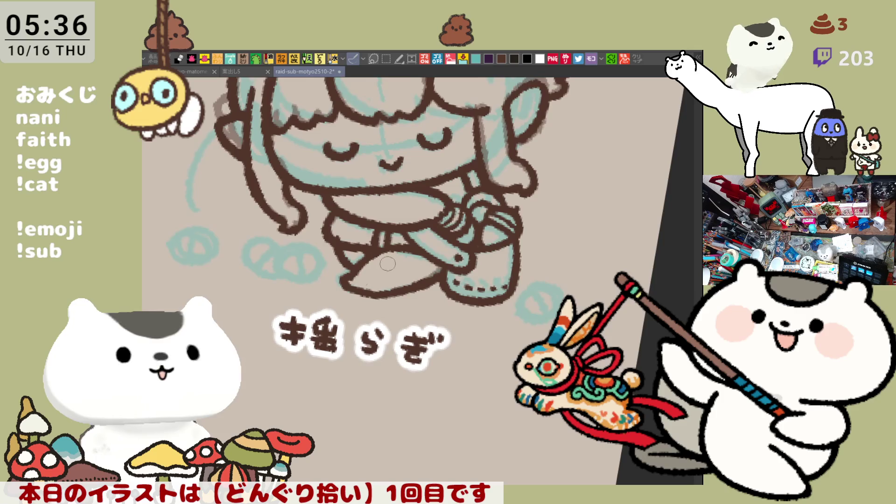
# Pick the brown swatch and add pen strokes around the hands holding the acorn
pyautogui.moveTo(355, 270); pyautogui.dragTo(434, 218)
pyautogui.scroll(3, 433, 219)
pyautogui.moveTo(341, 252); pyautogui.dragTo(379, 297)
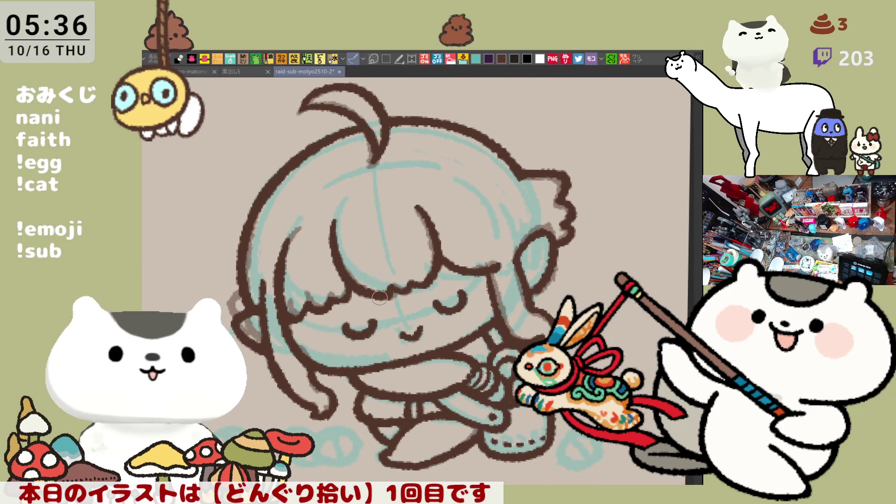
pyautogui.scroll(-1, 379, 297)
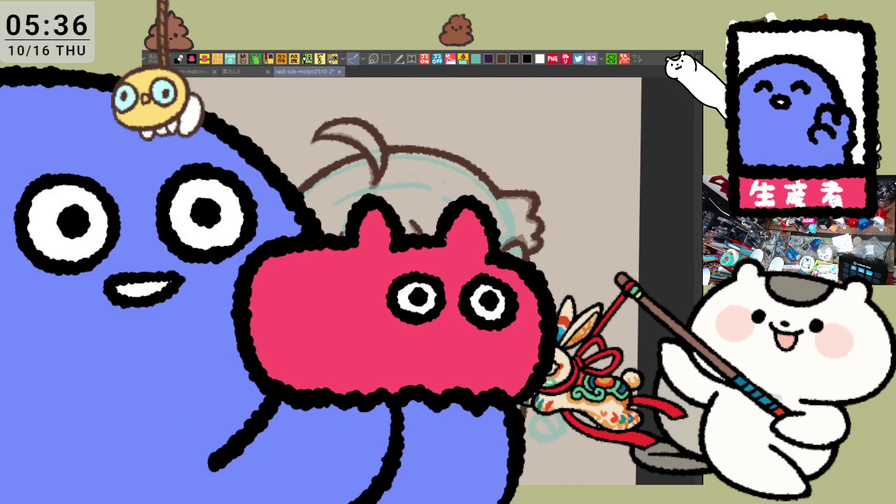
pyautogui.scroll(3, 380, 297)
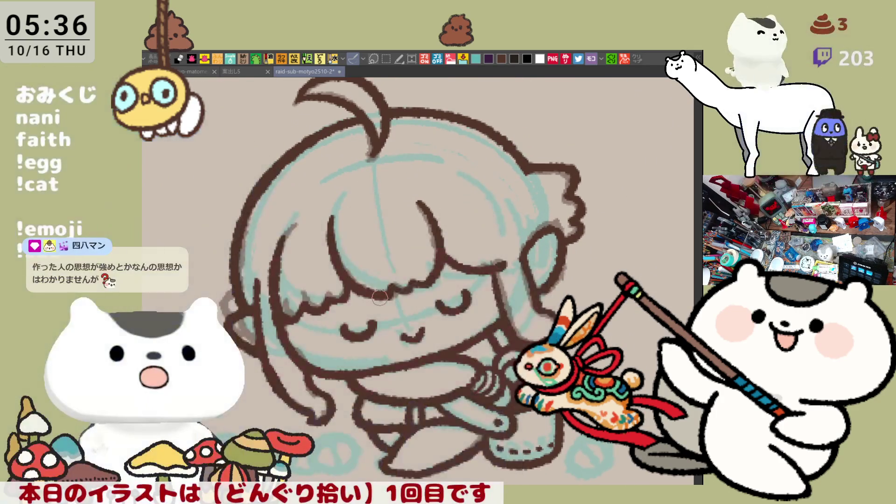
pyautogui.scroll(-2, 380, 296)
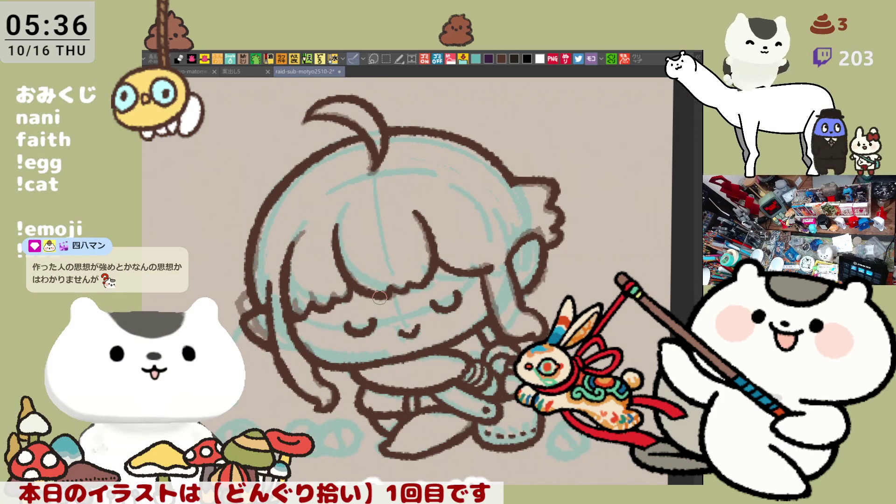
pyautogui.scroll(-2, 380, 297)
pyautogui.scroll(3, 379, 297)
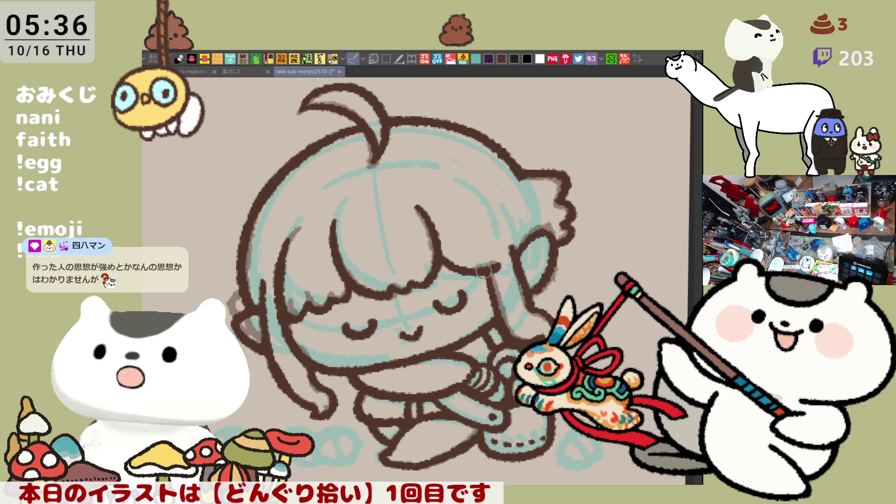
pyautogui.moveTo(506, 303)
pyautogui.mouseDown()
pyautogui.moveTo(481, 224)
pyautogui.moveTo(478, 263)
pyautogui.mouseUp()
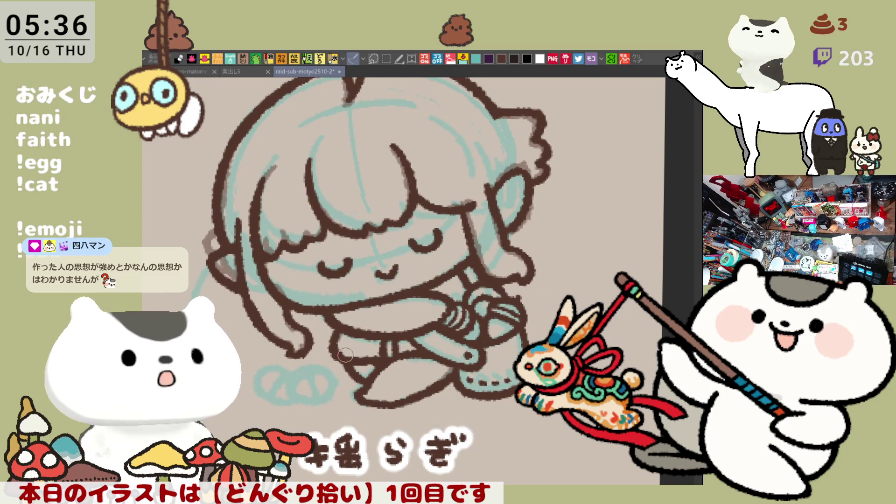
pyautogui.moveTo(358, 403); pyautogui.dragTo(313, 382)
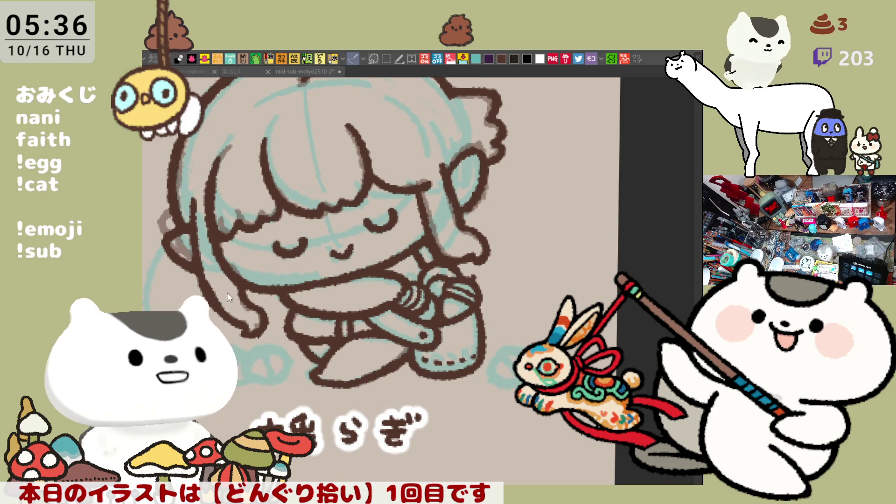
pyautogui.moveTo(334, 299); pyautogui.dragTo(378, 359)
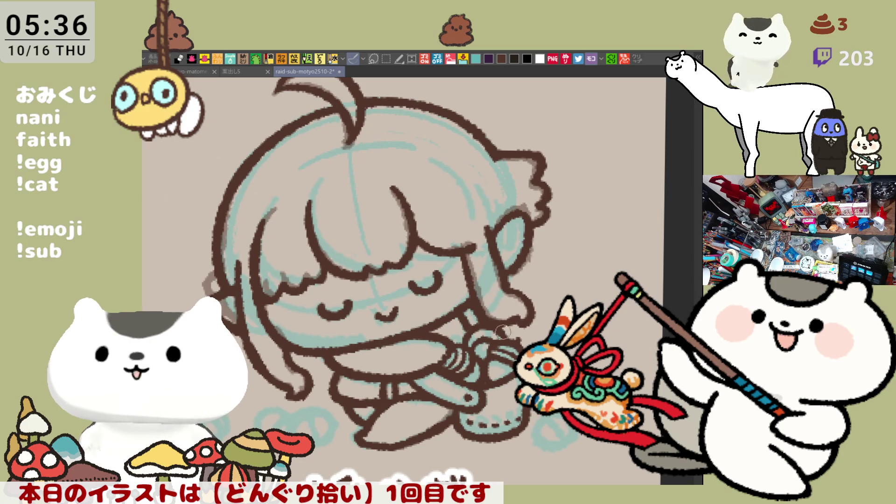
pyautogui.click(500, 58)
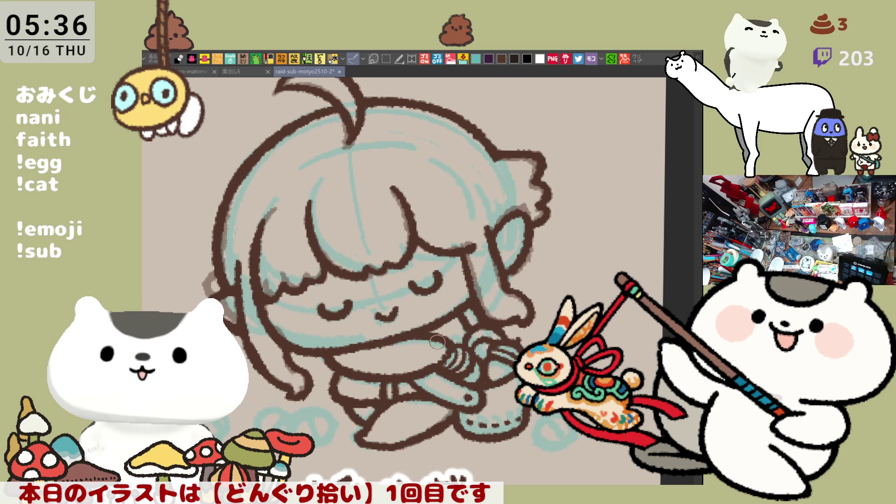
pyautogui.moveTo(434, 348); pyautogui.dragTo(425, 374)
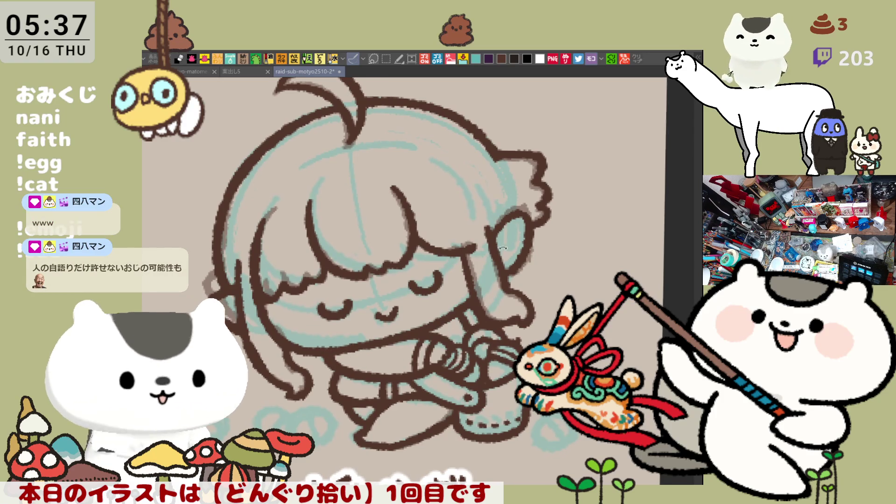
pyautogui.moveTo(362, 362); pyautogui.dragTo(468, 316)
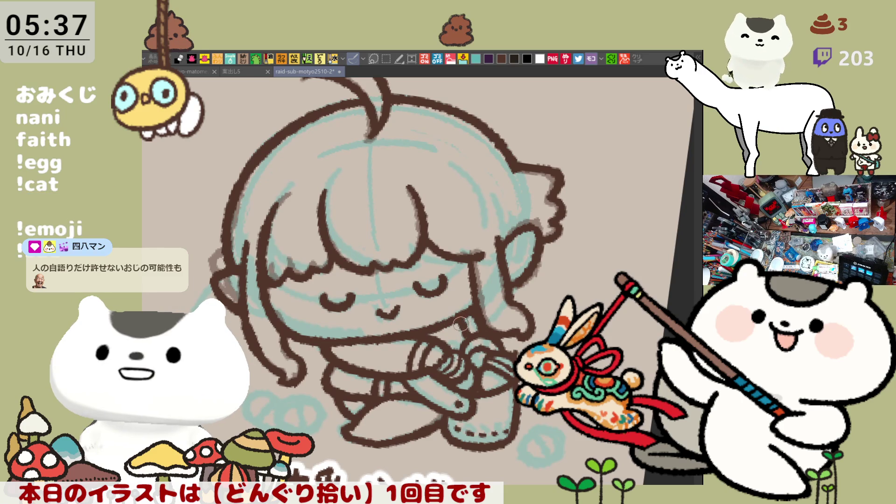
pyautogui.hotkey('ctrl', '0')
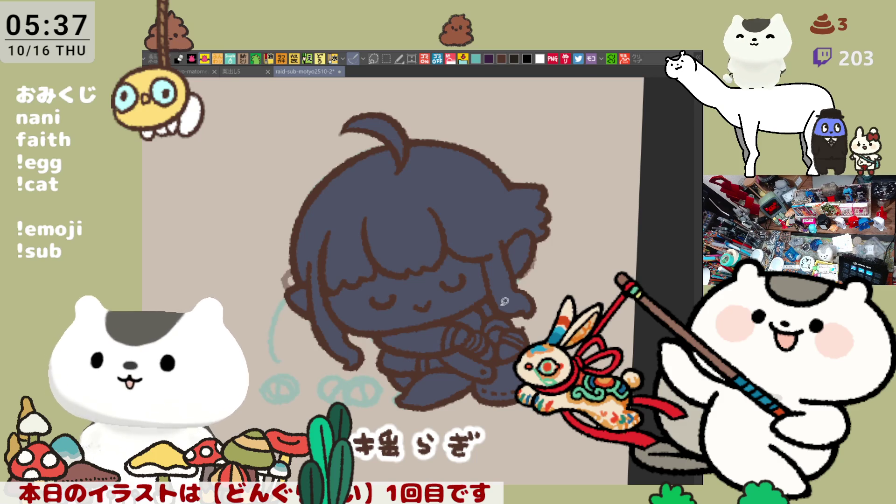
# Fill the character's hair with teal using the fill tool
pyautogui.click(398, 224)
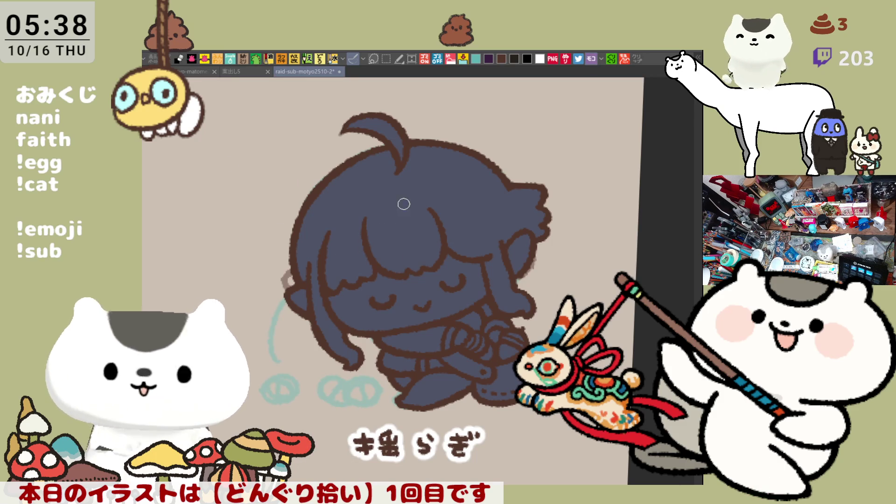
pyautogui.click(400, 190)
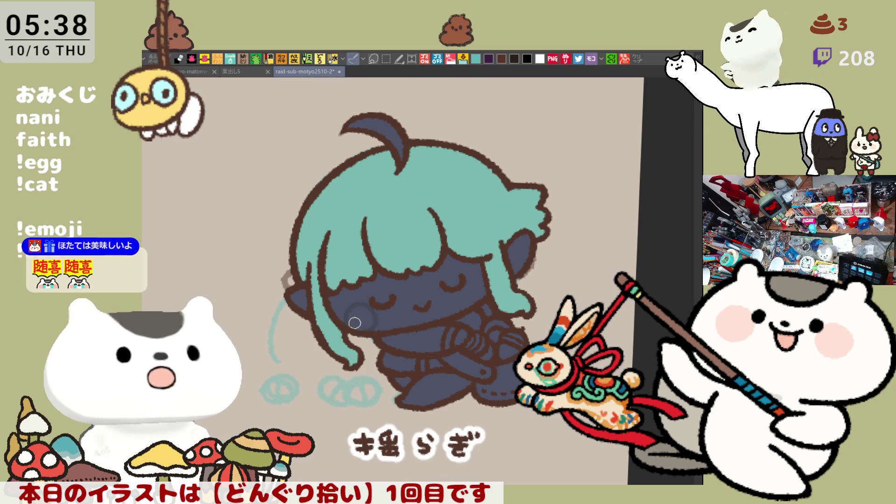
# Dab darker blush onto the left cheek, then onto the right cheek
pyautogui.click(360, 317)
pyautogui.hotkey('ctrl', 'z')
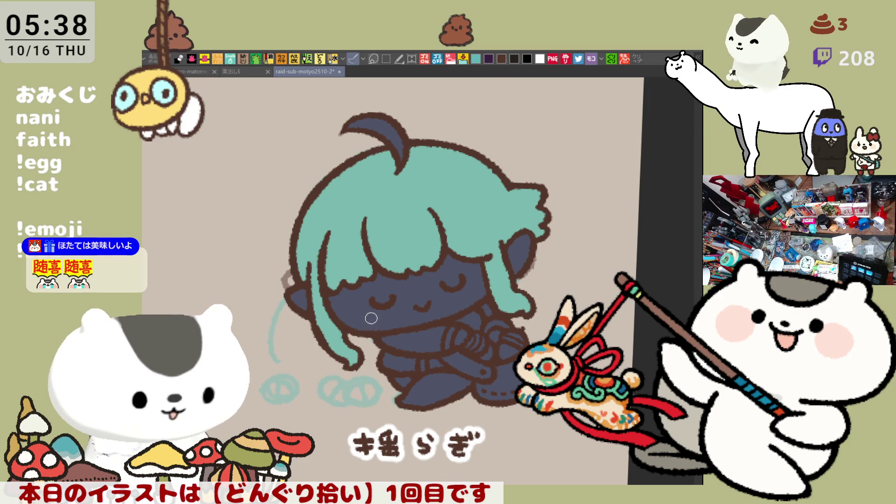
pyautogui.click(362, 316)
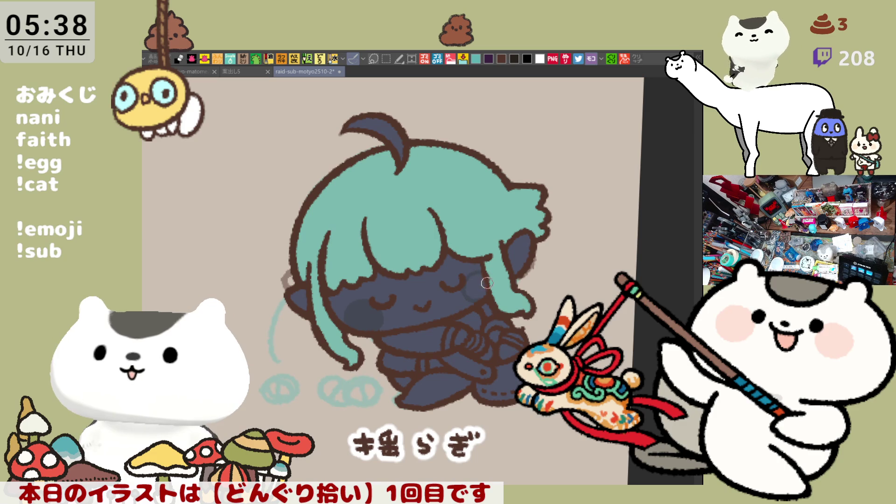
pyautogui.click(359, 315)
pyautogui.click(363, 318)
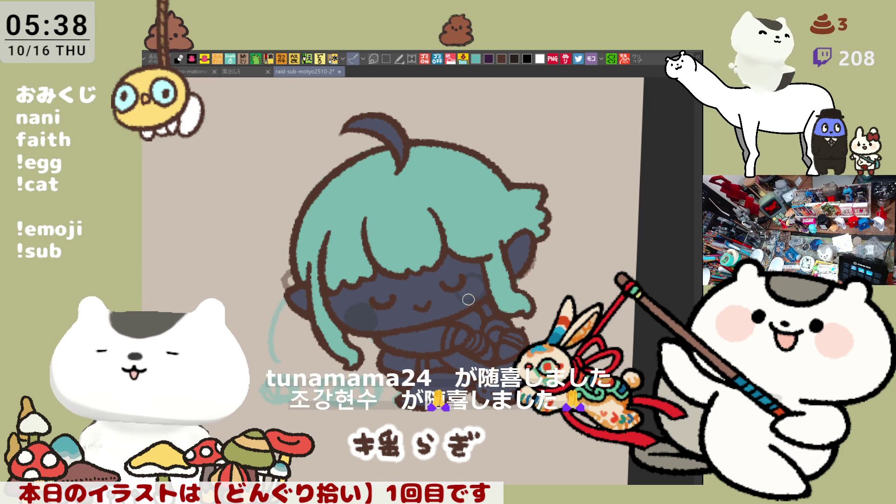
pyautogui.click(471, 287)
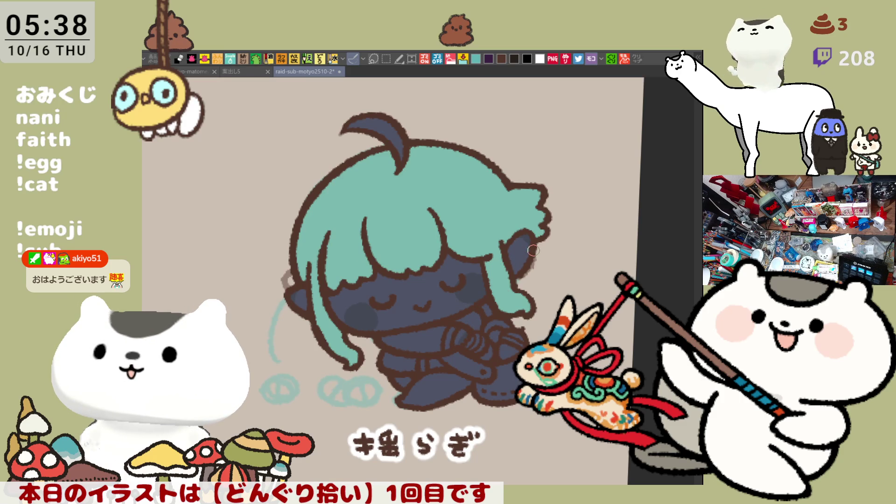
# Shade the body and hands darker and paint a white stripe across the collar
pyautogui.moveTo(410, 346)
pyautogui.mouseDown()
pyautogui.moveTo(443, 338)
pyautogui.moveTo(387, 362)
pyautogui.moveTo(444, 364)
pyautogui.mouseUp()
pyautogui.moveTo(486, 314)
pyautogui.mouseDown()
pyautogui.moveTo(495, 323)
pyautogui.moveTo(423, 324)
pyautogui.mouseUp()
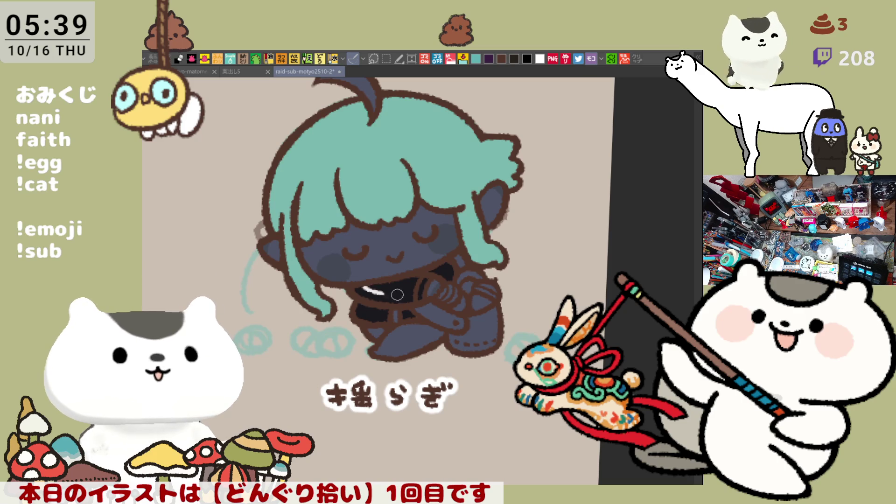
pyautogui.moveTo(355, 289); pyautogui.dragTo(412, 293)
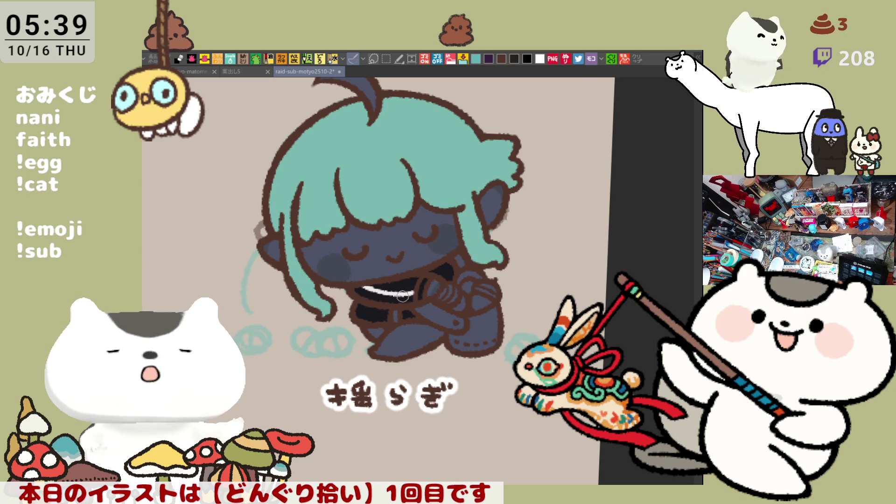
pyautogui.hotkey('ctrl', 'z')
pyautogui.moveTo(356, 289); pyautogui.dragTo(416, 288)
pyautogui.hotkey('ctrl', 'z')
pyautogui.hotkey('ctrl', 'z')
pyautogui.hotkey('ctrl', 'z')
pyautogui.hotkey('ctrl', 'z')
pyautogui.hotkey('ctrl', 'z')
pyautogui.hotkey('ctrl', 'z')
pyautogui.hotkey('ctrl', 'z')
pyautogui.hotkey('ctrl', 'z')
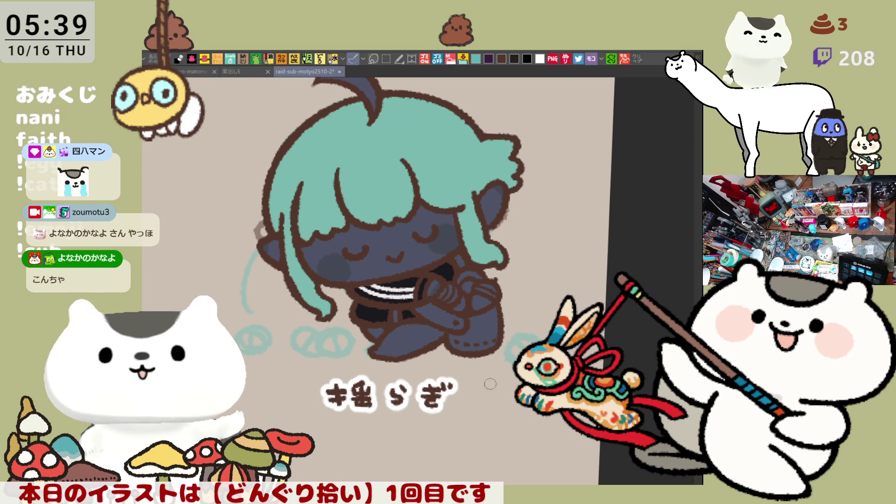
# Redraw the brown foot outline and paste the chat screenshot as a new image
pyautogui.scroll(3, 501, 392)
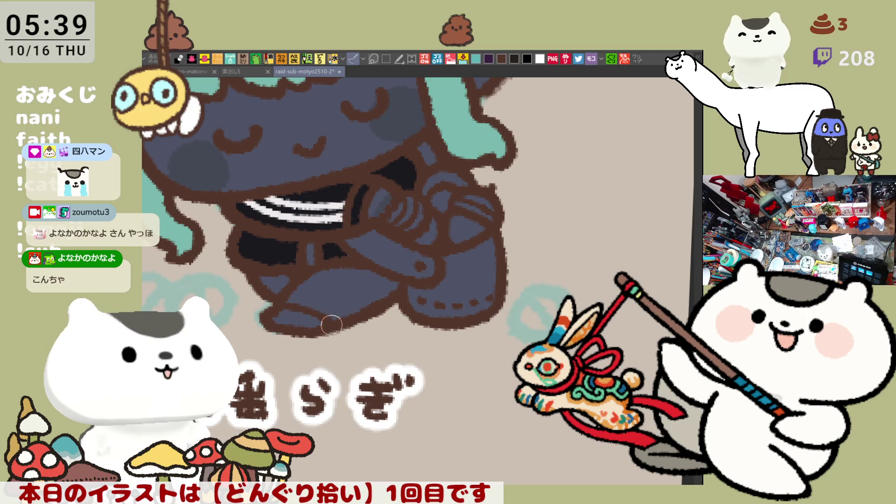
pyautogui.moveTo(268, 312); pyautogui.dragTo(325, 324)
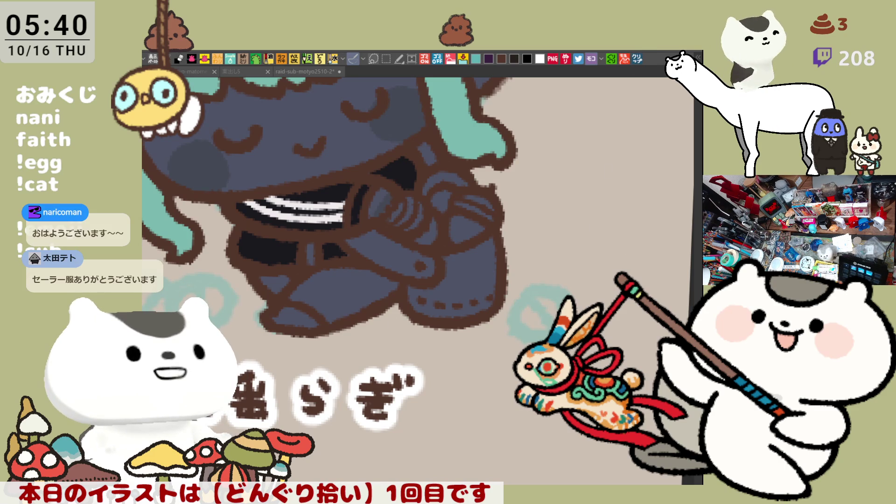
pyautogui.hotkey('ctrl', 'shift', 'v')
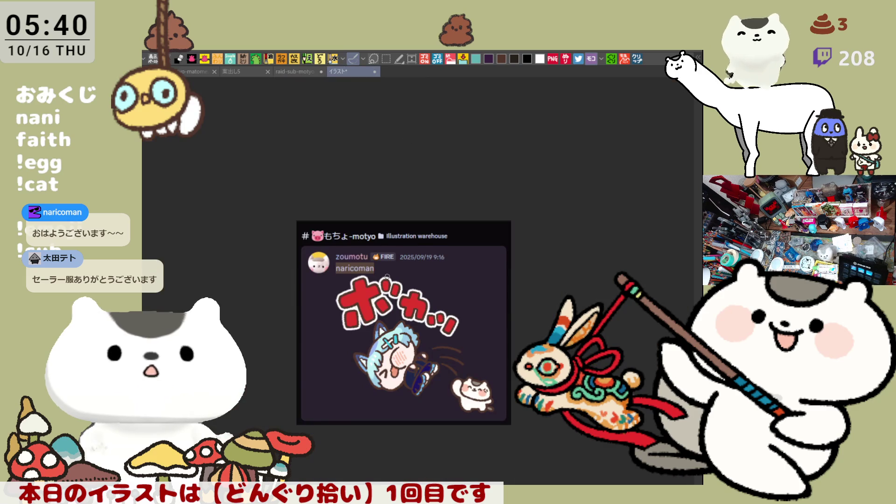
# Look over the pasted screenshot, then close the イラスト* canvas
pyautogui.scroll(2, 388, 277)
pyautogui.scroll(3, 390, 399)
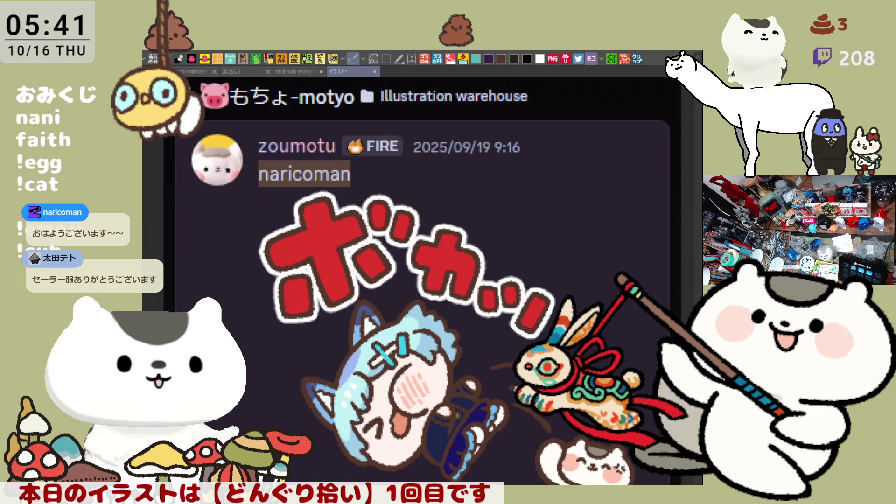
pyautogui.scroll(-3, 471, 289)
pyautogui.scroll(1, 470, 290)
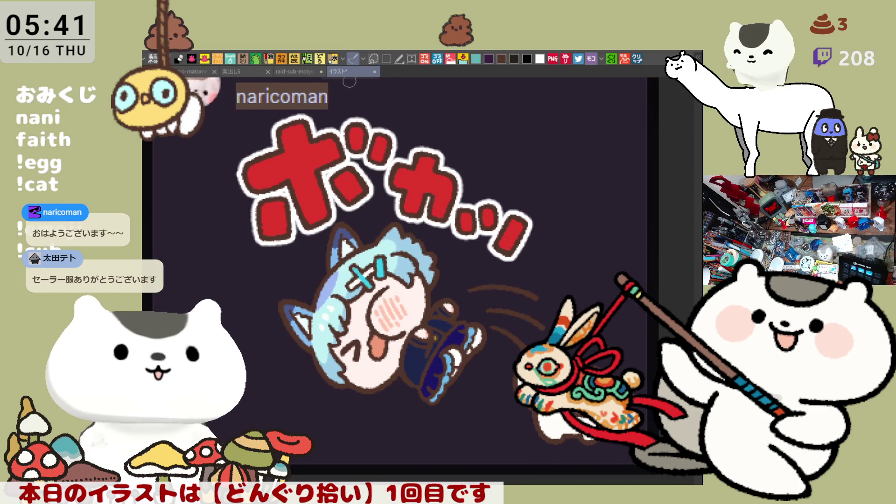
pyautogui.click(375, 71)
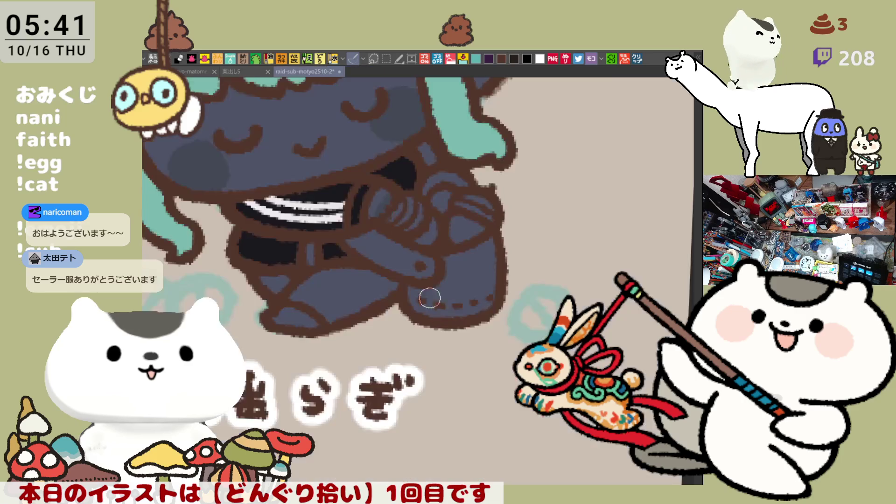
pyautogui.moveTo(454, 408); pyautogui.dragTo(571, 502)
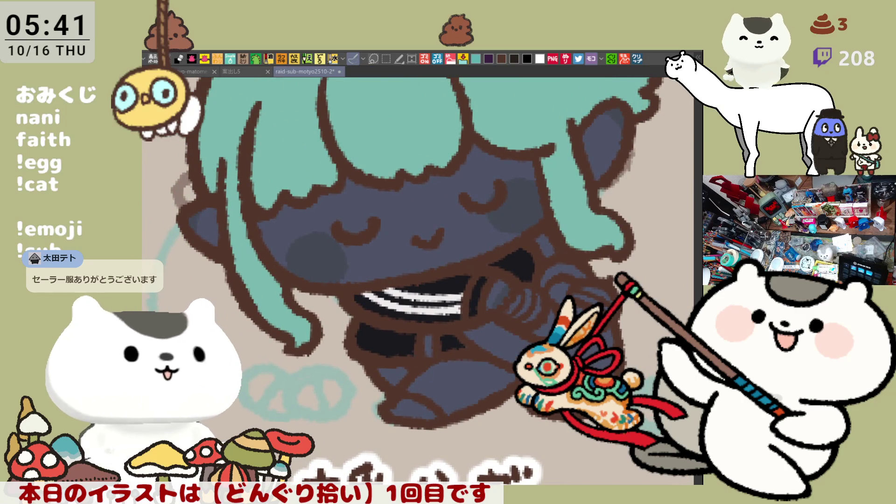
# Fill both areas of the shoe with navy
pyautogui.click(462, 389)
pyautogui.hotkey('ctrl', 'z')
pyautogui.click(456, 405)
pyautogui.click(392, 371)
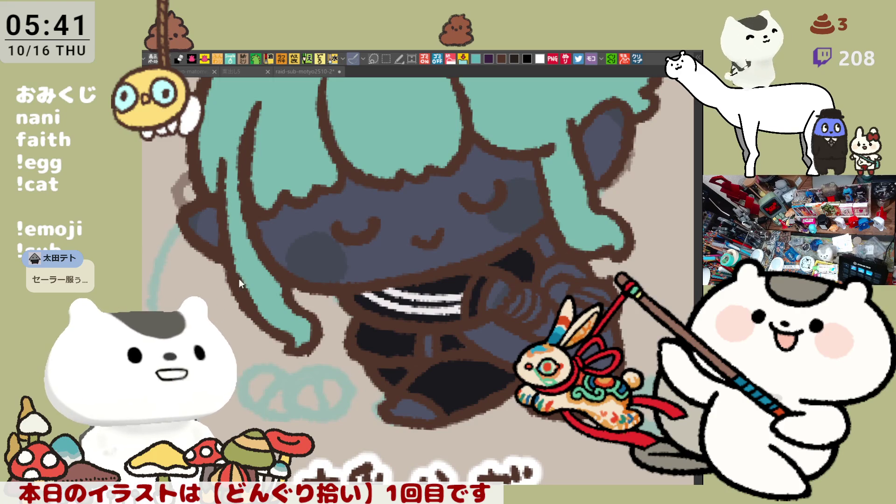
pyautogui.click(392, 378)
pyautogui.click(462, 387)
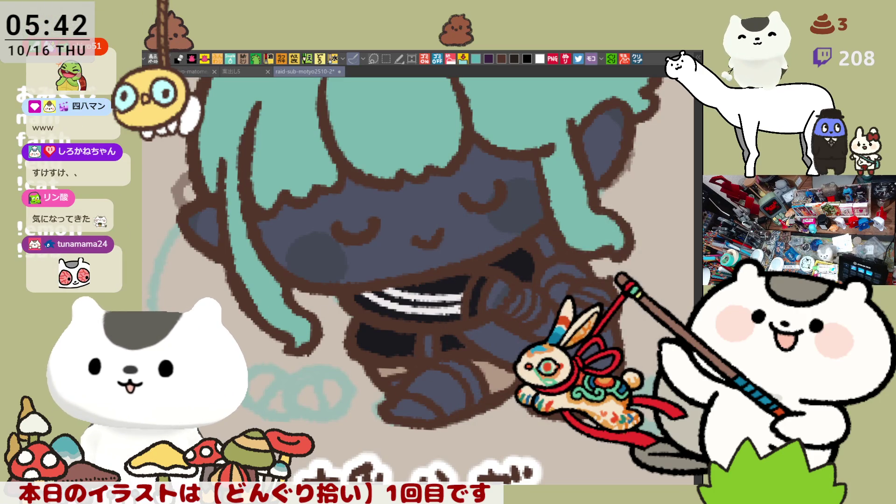
# Fill the shoe opening dark brown and the sole light, then add a teal highlight
pyautogui.click(437, 401)
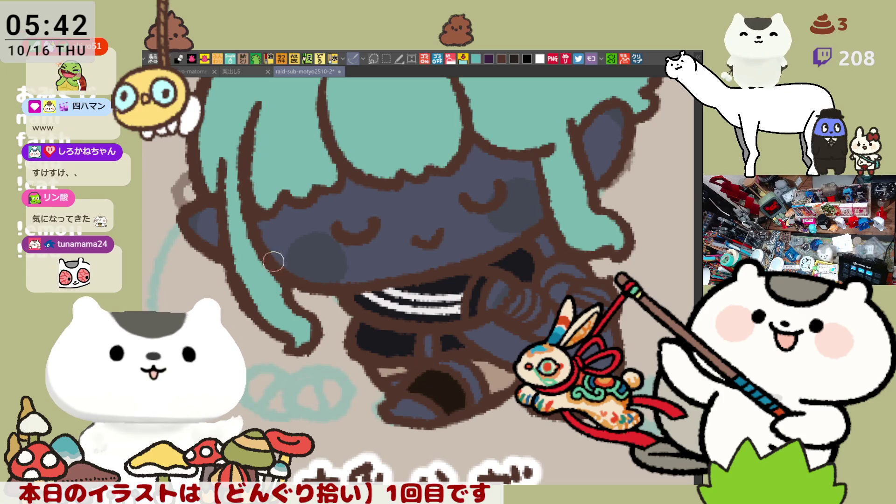
pyautogui.click(400, 401)
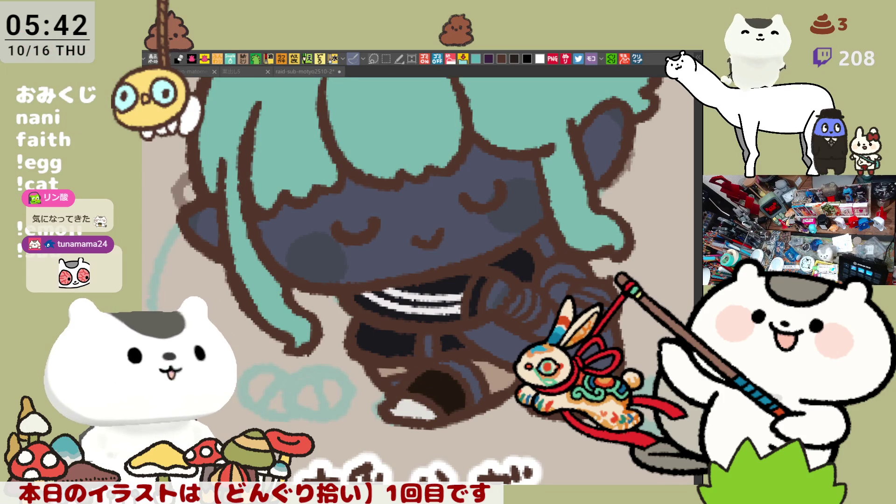
pyautogui.click(410, 403)
pyautogui.click(409, 407)
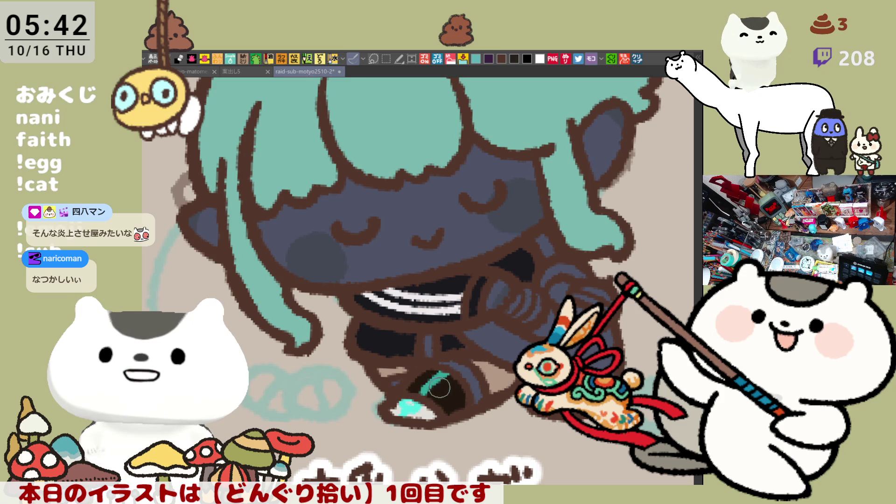
pyautogui.moveTo(422, 392); pyautogui.dragTo(449, 375)
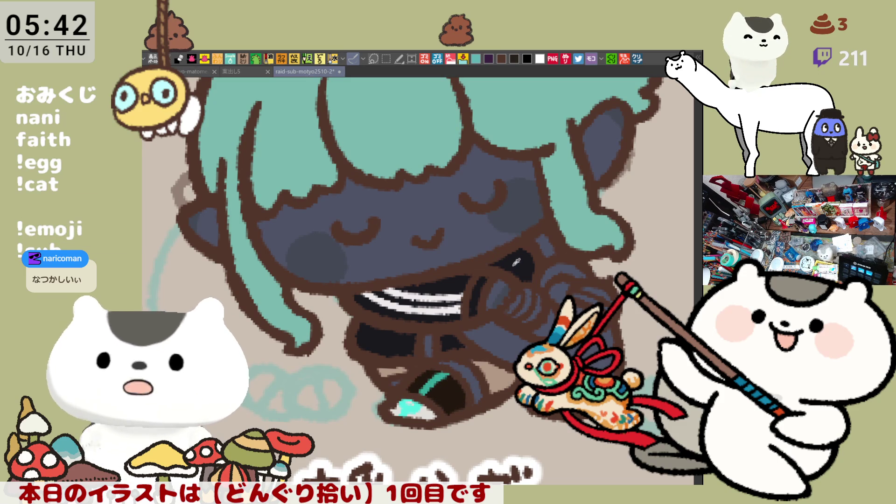
pyautogui.moveTo(551, 241); pyautogui.dragTo(448, 282)
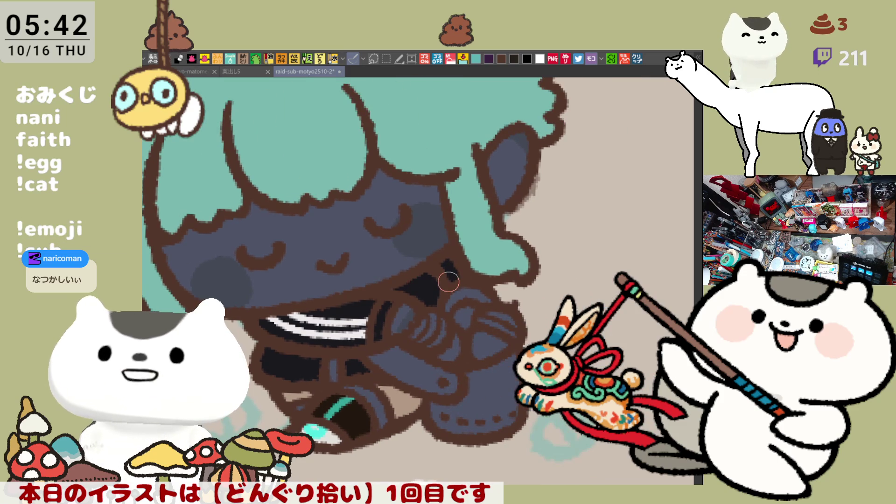
pyautogui.scroll(-3, 449, 282)
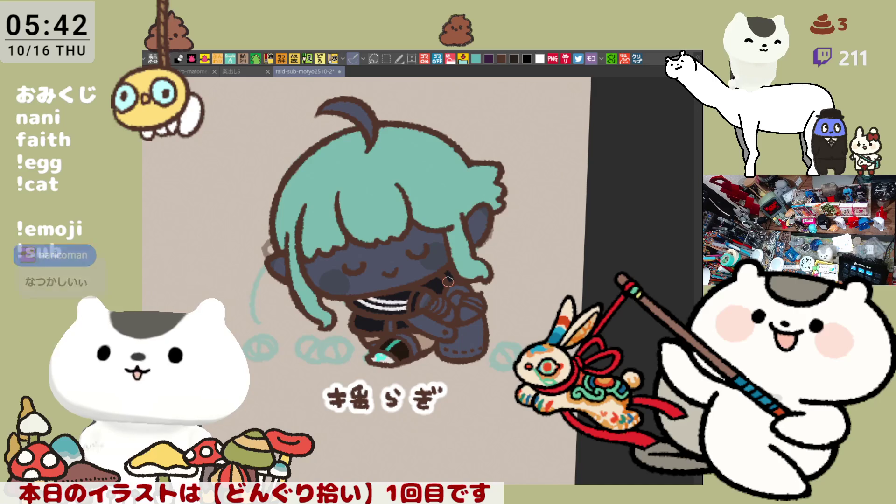
# Fill the teal hair antenna and redraw its brown outline along the top and left tip
pyautogui.moveTo(409, 171); pyautogui.dragTo(423, 197)
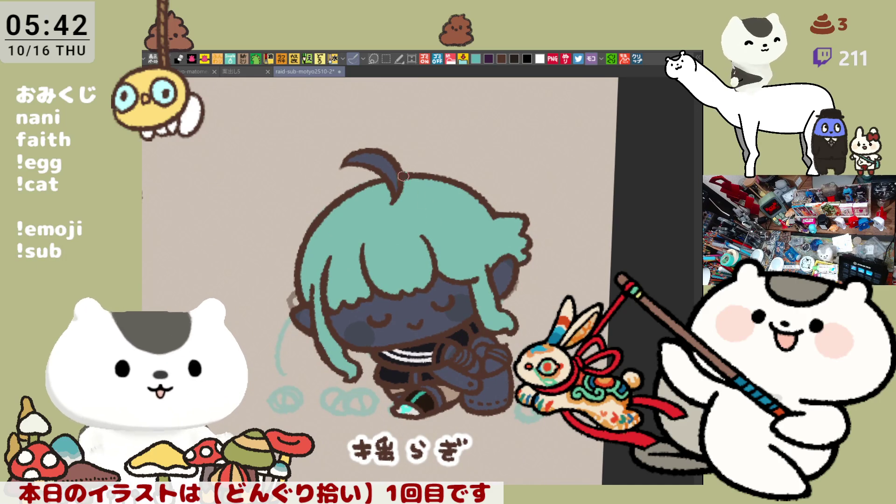
pyautogui.moveTo(383, 154); pyautogui.dragTo(387, 164)
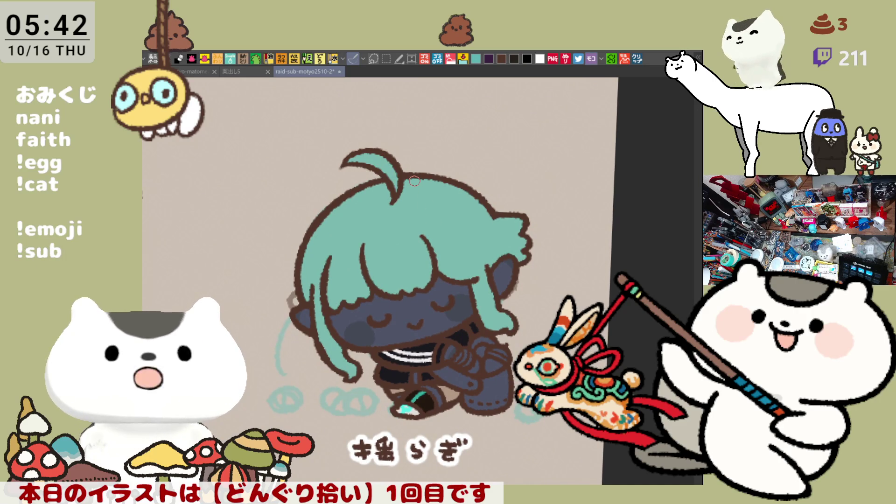
pyautogui.scroll(3, 414, 181)
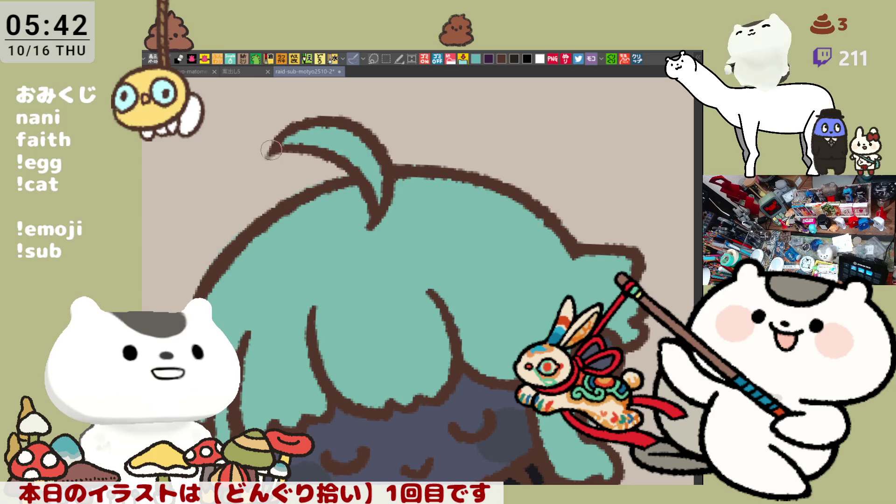
pyautogui.moveTo(268, 156); pyautogui.dragTo(308, 153)
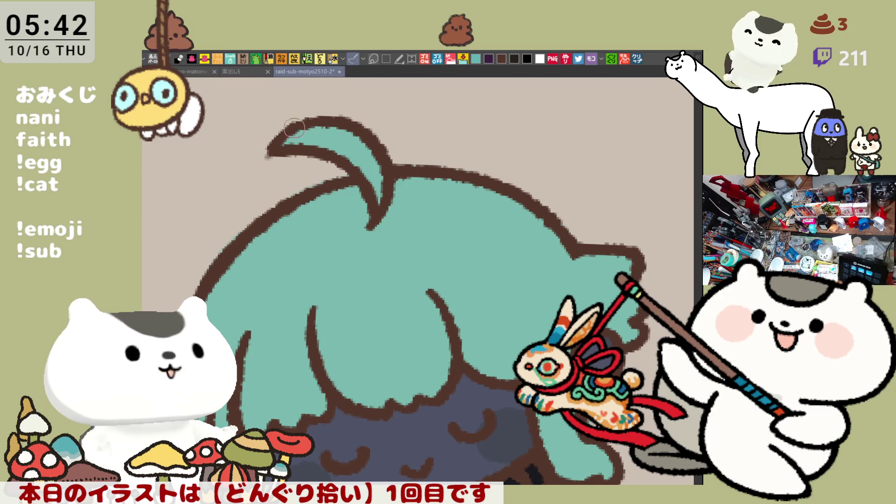
pyautogui.moveTo(293, 127)
pyautogui.mouseDown()
pyautogui.moveTo(329, 123)
pyautogui.moveTo(322, 121)
pyautogui.moveTo(369, 133)
pyautogui.mouseUp()
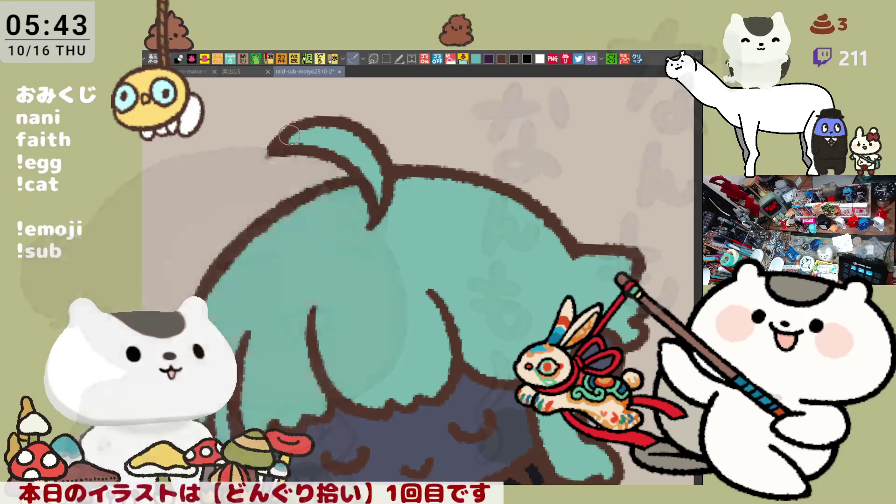
pyautogui.moveTo(280, 145)
pyautogui.mouseDown()
pyautogui.moveTo(273, 141)
pyautogui.moveTo(267, 156)
pyautogui.moveTo(270, 149)
pyautogui.moveTo(286, 165)
pyautogui.moveTo(279, 156)
pyautogui.moveTo(304, 166)
pyautogui.mouseUp()
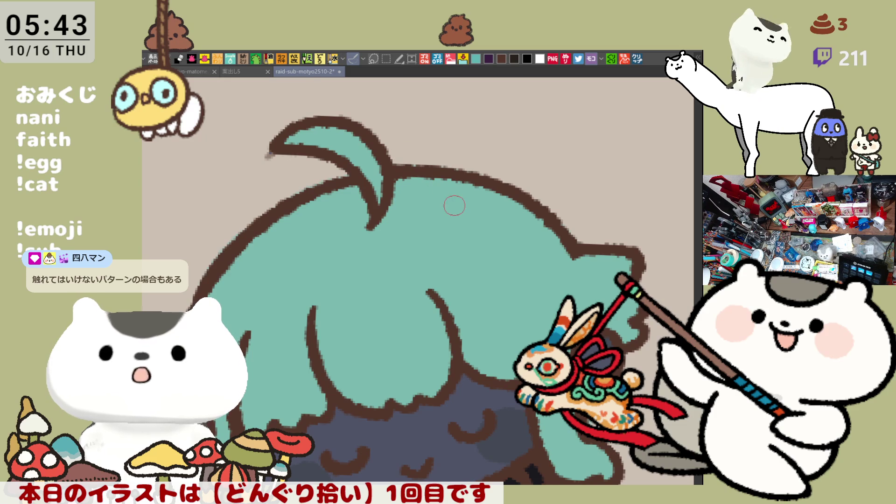
pyautogui.scroll(-3, 454, 205)
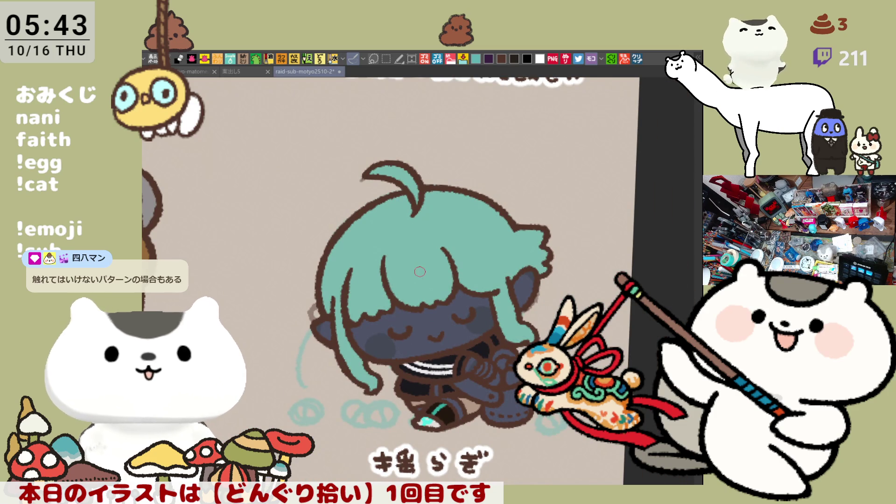
# Darken the navy shading beside the right hair strands, then straighten the view toward the purple-hat girl
pyautogui.scroll(4, 420, 271)
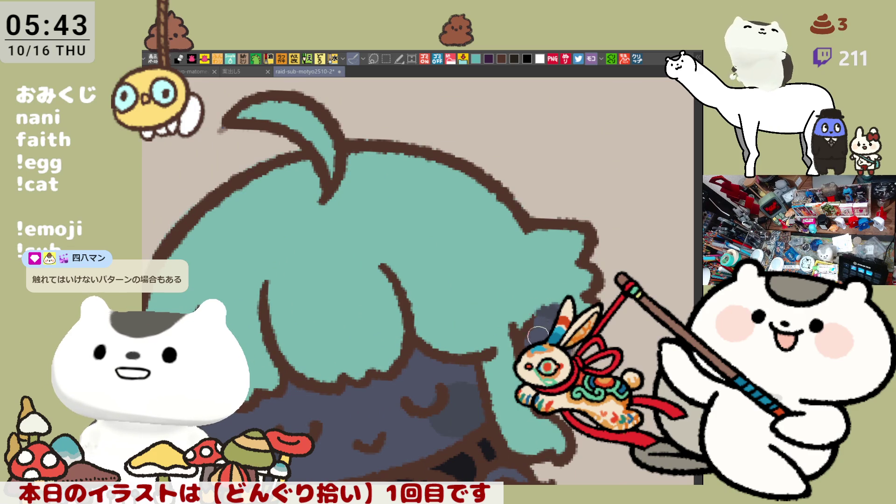
pyautogui.moveTo(534, 326)
pyautogui.mouseDown()
pyautogui.moveTo(555, 308)
pyautogui.moveTo(527, 322)
pyautogui.moveTo(560, 303)
pyautogui.moveTo(537, 324)
pyautogui.moveTo(531, 317)
pyautogui.mouseUp()
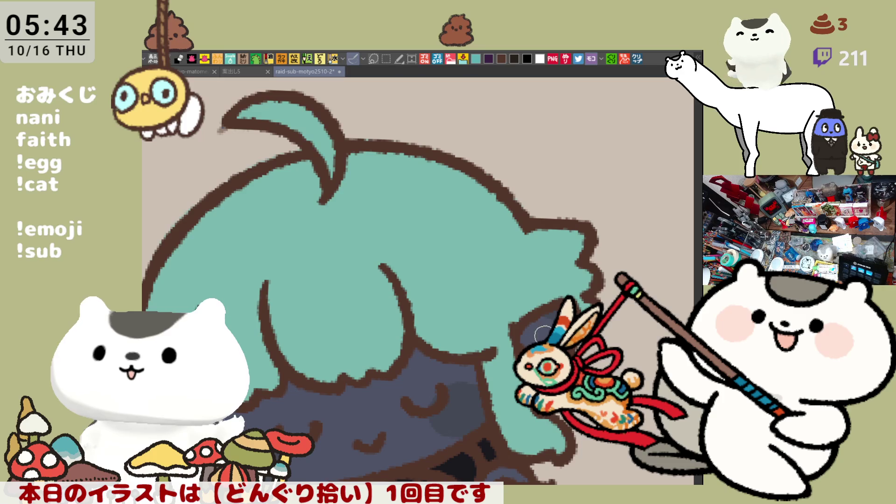
pyautogui.moveTo(545, 334); pyautogui.dragTo(521, 334)
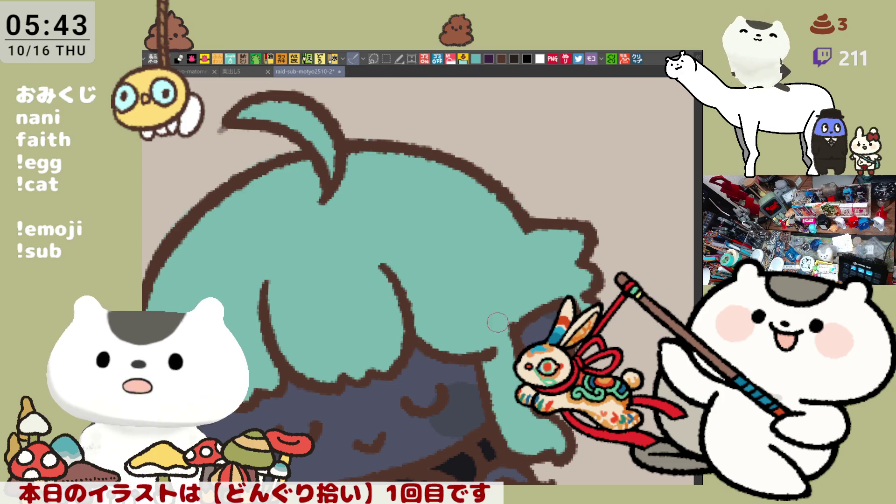
pyautogui.moveTo(502, 304); pyautogui.dragTo(514, 334)
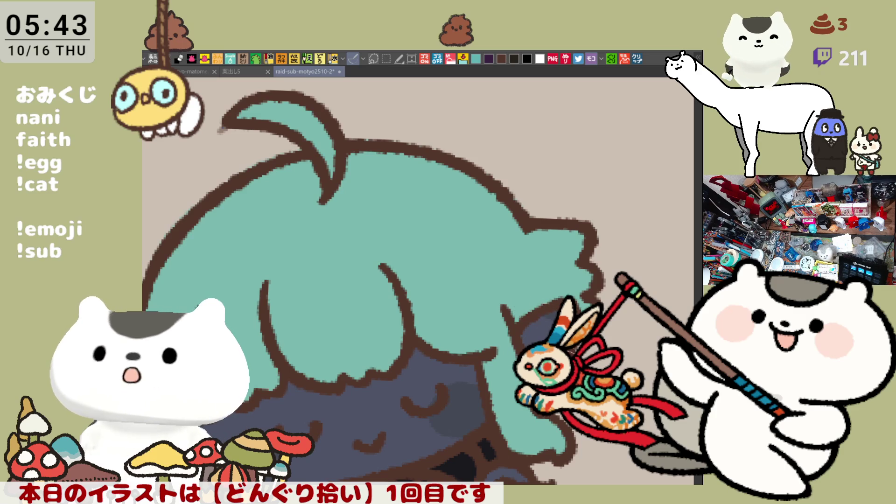
pyautogui.moveTo(482, 374); pyautogui.dragTo(537, 294)
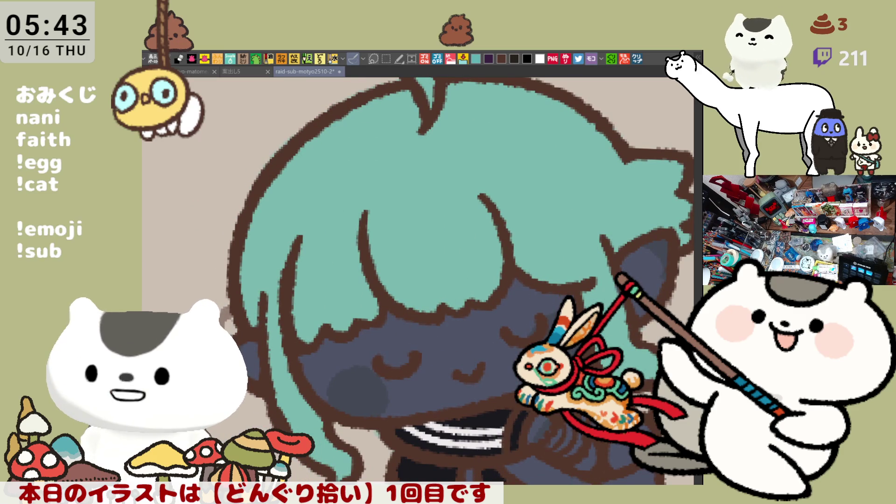
pyautogui.moveTo(353, 430)
pyautogui.mouseDown()
pyautogui.moveTo(420, 402)
pyautogui.moveTo(297, 333)
pyautogui.mouseUp()
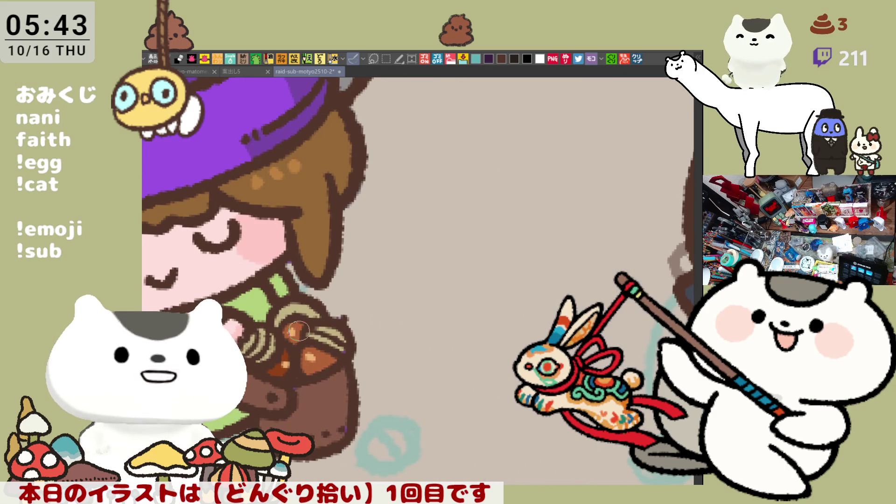
# Add a pale yellow stroke and brown-orange paint to the acorn the teal-haired sleeper holds
pyautogui.moveTo(630, 355)
pyautogui.mouseDown()
pyautogui.moveTo(444, 322)
pyautogui.moveTo(426, 308)
pyautogui.moveTo(411, 326)
pyautogui.moveTo(425, 313)
pyautogui.moveTo(434, 322)
pyautogui.moveTo(416, 334)
pyautogui.mouseUp()
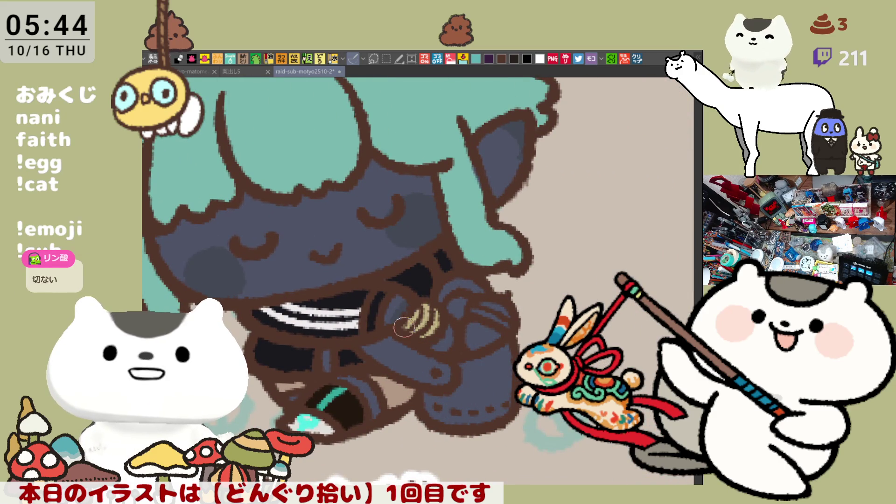
pyautogui.moveTo(441, 299)
pyautogui.mouseDown()
pyautogui.moveTo(456, 286)
pyautogui.moveTo(483, 289)
pyautogui.moveTo(509, 319)
pyautogui.moveTo(490, 322)
pyautogui.moveTo(504, 309)
pyautogui.moveTo(423, 311)
pyautogui.moveTo(475, 327)
pyautogui.mouseUp()
pyautogui.hscroll(10, 371, 292)
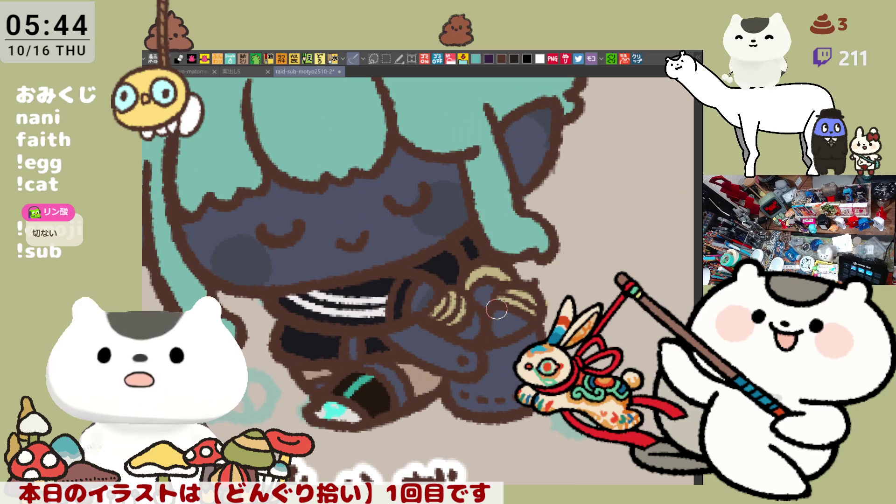
pyautogui.moveTo(497, 309)
pyautogui.mouseDown()
pyautogui.moveTo(509, 327)
pyautogui.moveTo(497, 298)
pyautogui.mouseUp()
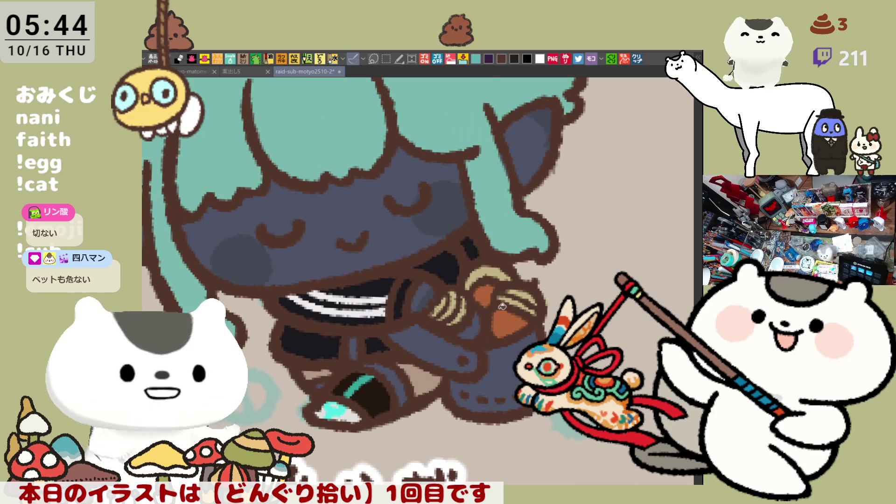
pyautogui.hscroll(-10, 356, 437)
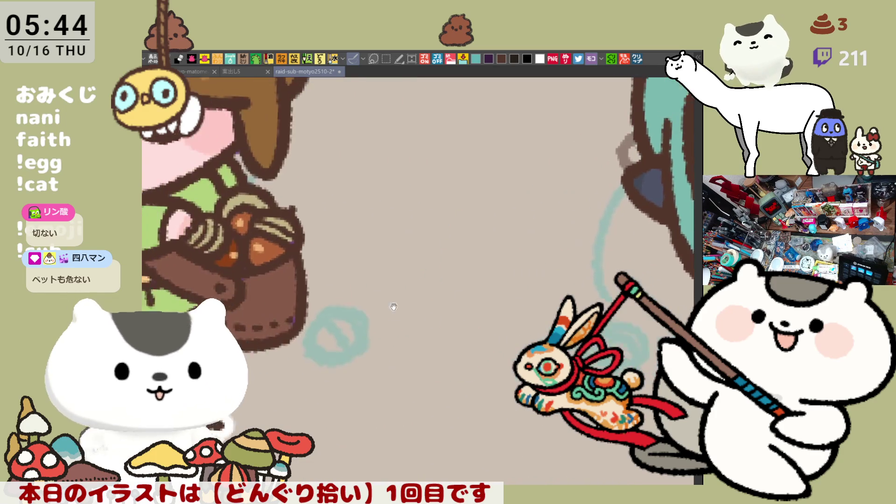
pyautogui.hscroll(10, 464, 332)
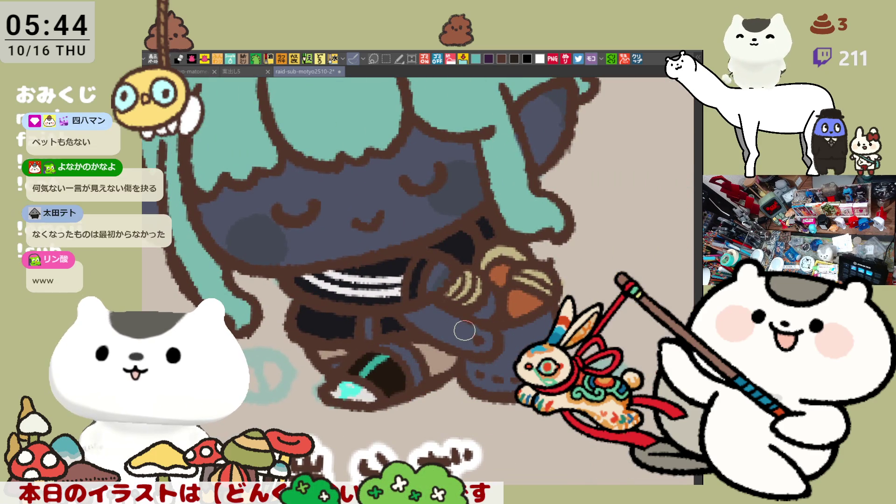
pyautogui.hscroll(-10, 461, 316)
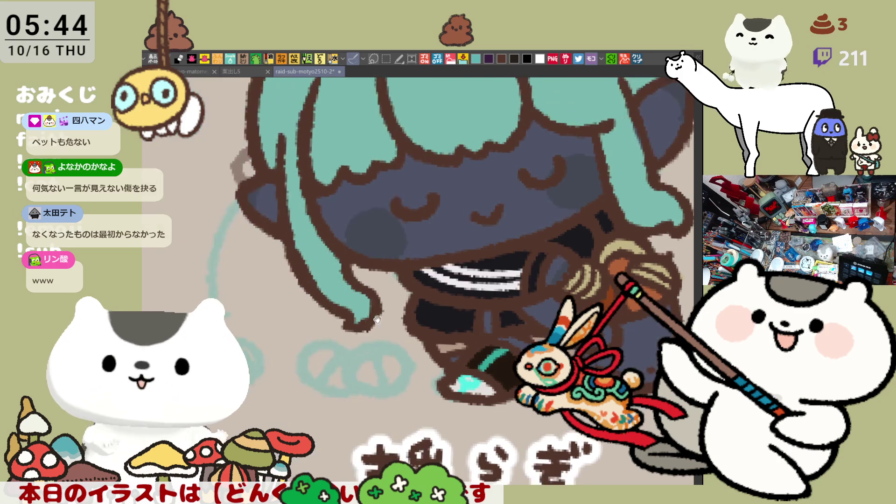
pyautogui.hscroll(-3, 375, 307)
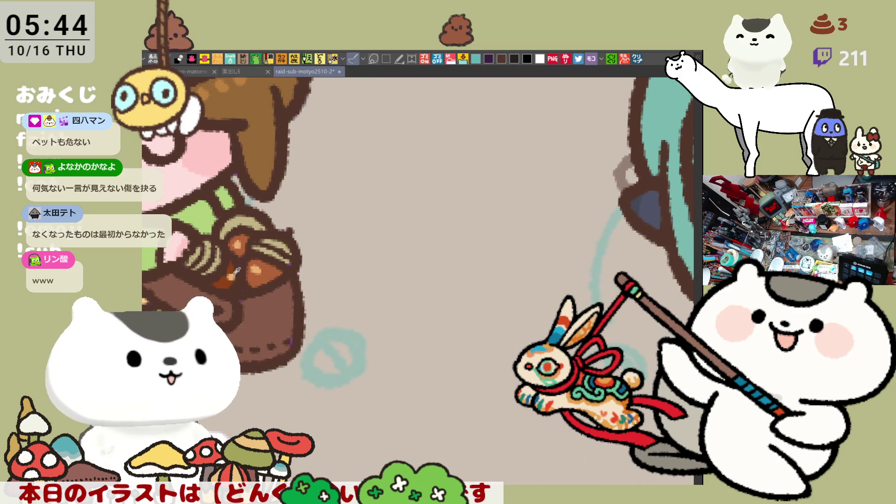
pyautogui.hscroll(12, 547, 304)
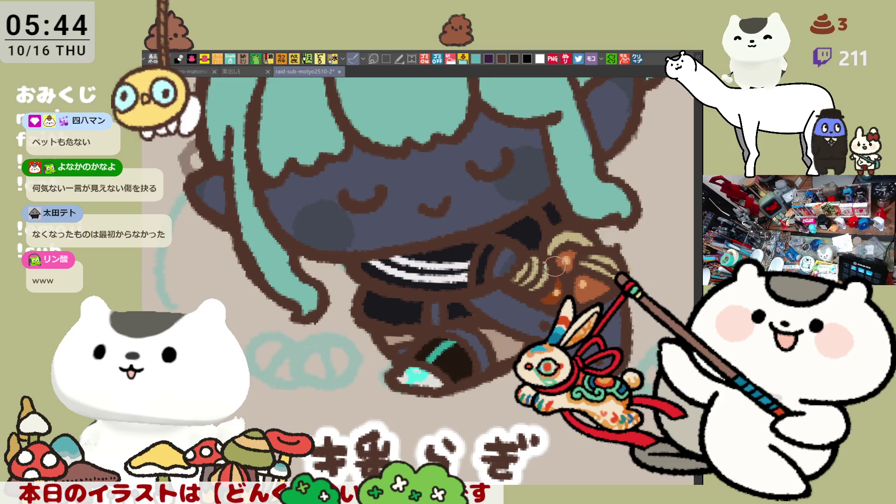
pyautogui.scroll(-5, 555, 266)
pyautogui.scroll(8, 555, 265)
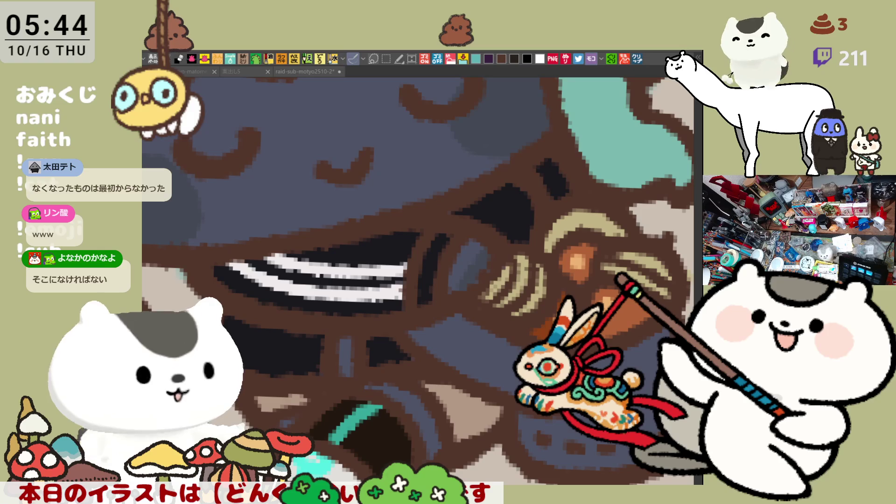
# Brush orange across the beige gap beside the teal-haired character's sleeve
pyautogui.moveTo(637, 380); pyautogui.dragTo(525, 364)
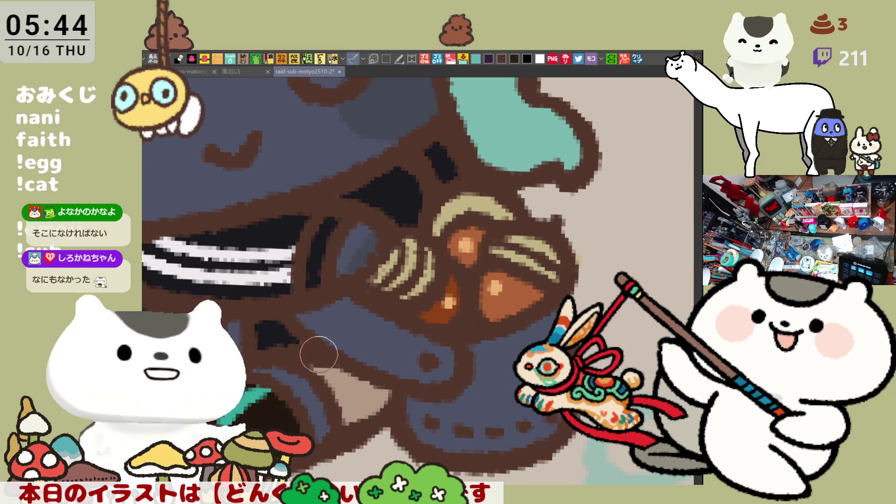
pyautogui.click(357, 388)
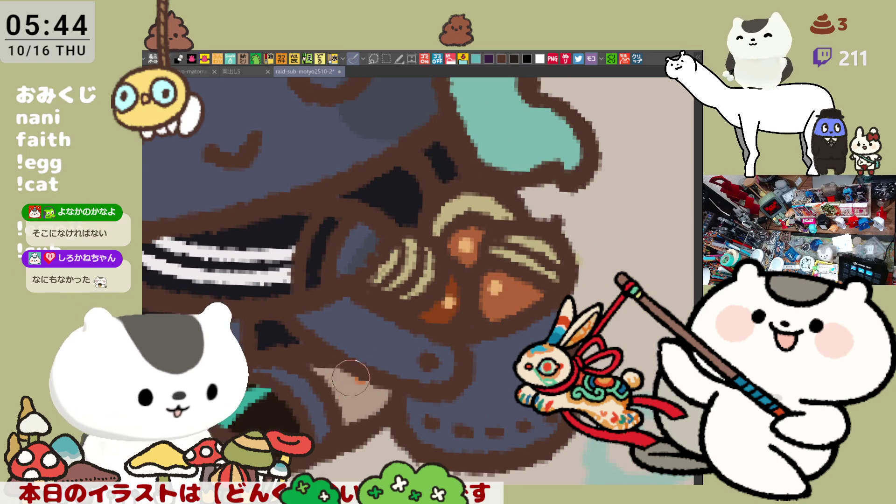
pyautogui.moveTo(363, 383)
pyautogui.mouseDown()
pyautogui.moveTo(375, 390)
pyautogui.moveTo(341, 367)
pyautogui.moveTo(328, 370)
pyautogui.moveTo(348, 370)
pyautogui.moveTo(388, 348)
pyautogui.mouseUp()
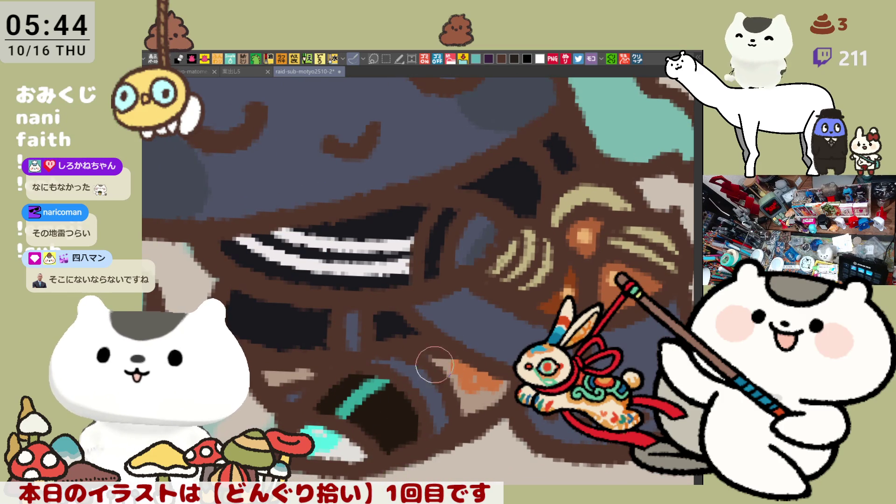
# Zoom back out and save the illustration
pyautogui.scroll(-10, 437, 340)
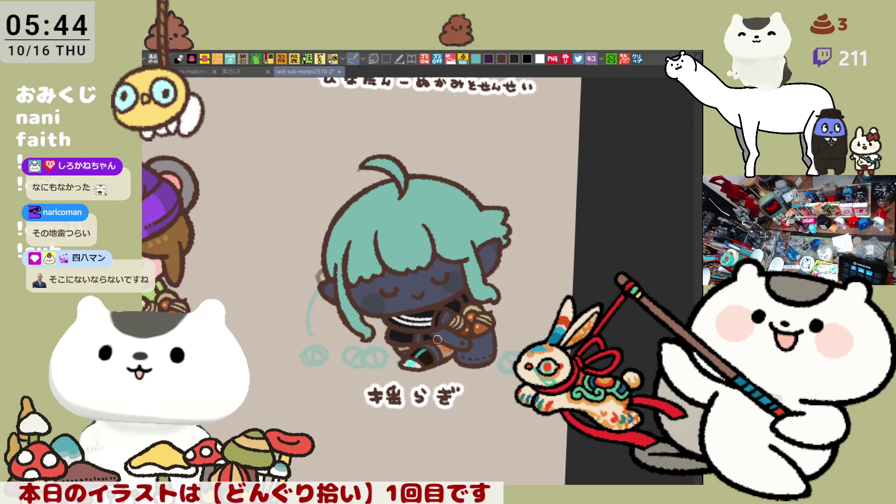
pyautogui.hscroll(-3, 440, 310)
pyautogui.hotkey('ctrl', 's')
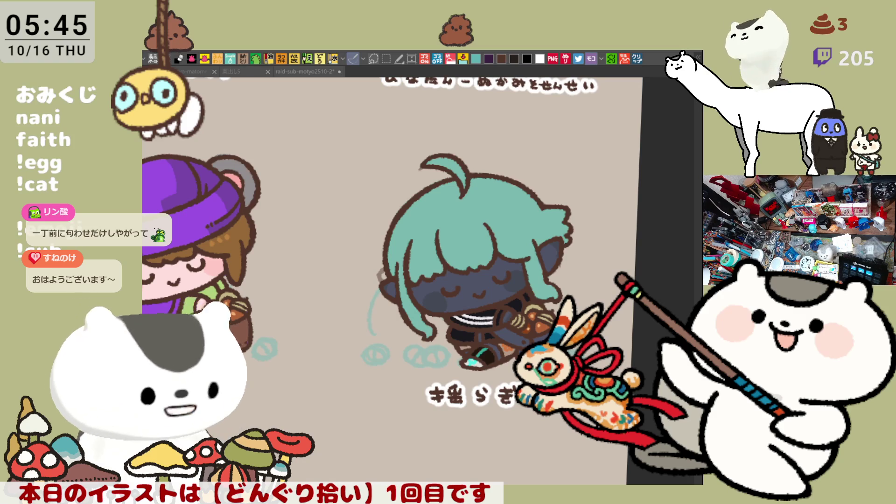
pyautogui.scroll(5, 506, 261)
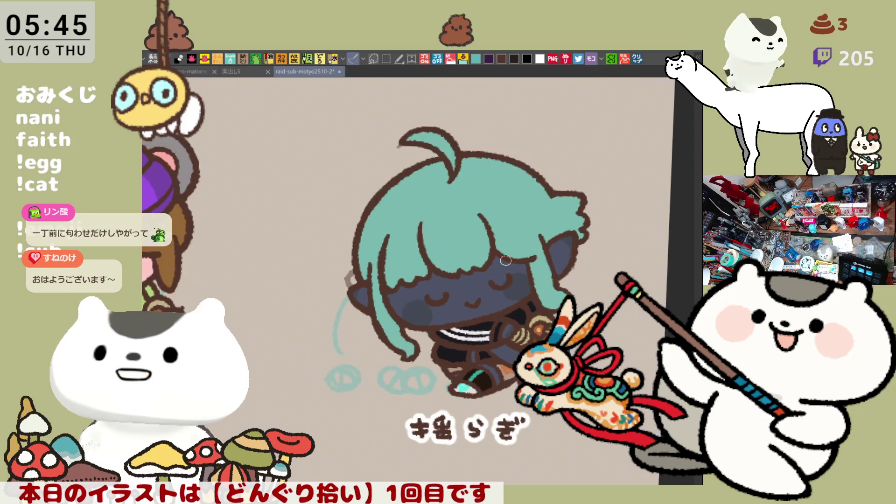
# Paint two joined light-teal highlight arcs across the hair, redoing the lower arc
pyautogui.scroll(4, 485, 261)
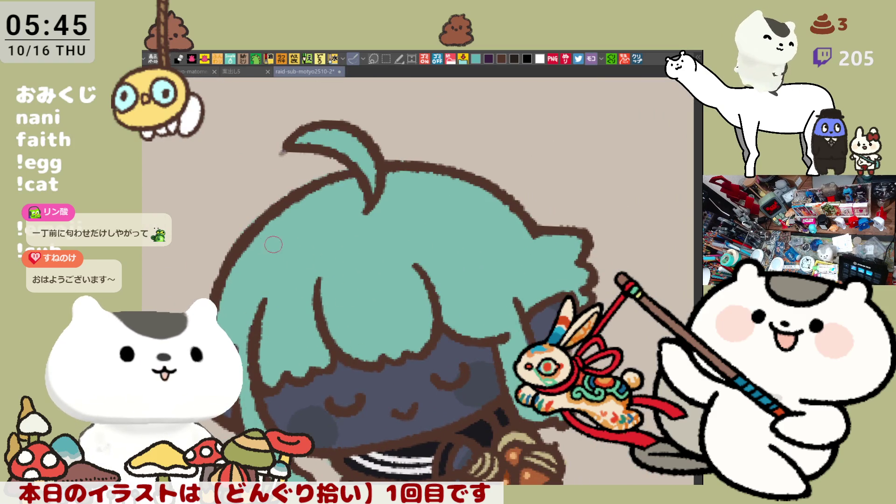
pyautogui.moveTo(251, 247); pyautogui.dragTo(376, 259)
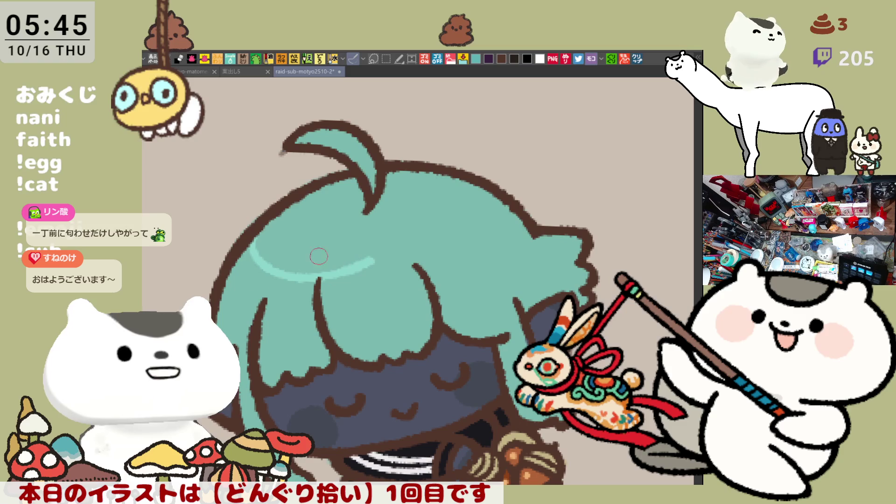
pyautogui.moveTo(223, 286)
pyautogui.mouseDown()
pyautogui.moveTo(334, 322)
pyautogui.moveTo(383, 292)
pyautogui.mouseUp()
pyautogui.hotkey('ctrl', 'z')
pyautogui.hotkey('ctrl', 'z')
pyautogui.moveTo(229, 287)
pyautogui.mouseDown()
pyautogui.moveTo(374, 306)
pyautogui.moveTo(388, 299)
pyautogui.mouseUp()
pyautogui.moveTo(371, 258)
pyautogui.mouseDown()
pyautogui.moveTo(390, 292)
pyautogui.moveTo(299, 293)
pyautogui.moveTo(252, 280)
pyautogui.mouseUp()
# Add a vertical stripe inside the hair highlight band, redrawing the stray attempt
pyautogui.moveTo(359, 278); pyautogui.dragTo(376, 334)
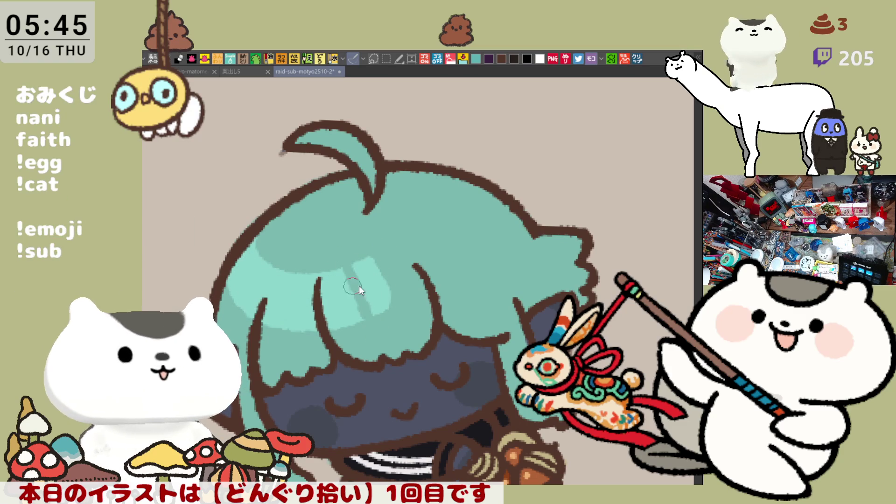
pyautogui.hotkey('ctrl', 'z')
pyautogui.moveTo(358, 268)
pyautogui.mouseDown()
pyautogui.moveTo(383, 331)
pyautogui.moveTo(356, 336)
pyautogui.mouseUp()
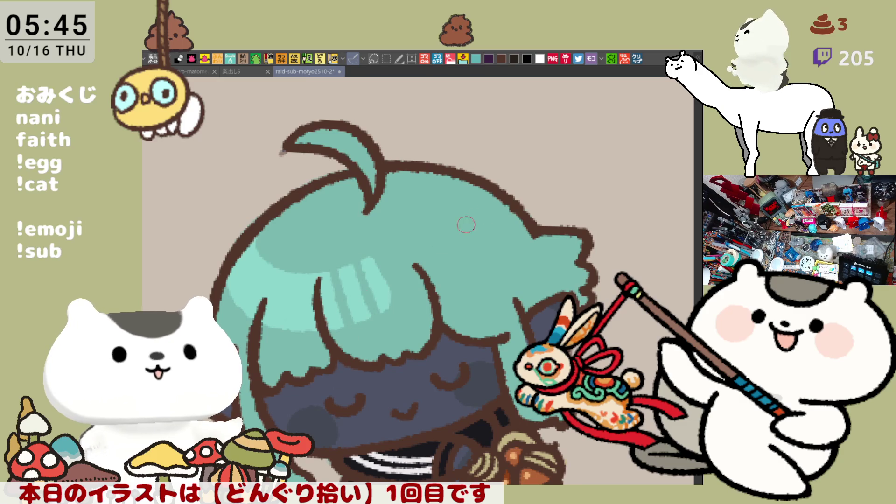
pyautogui.press('-')
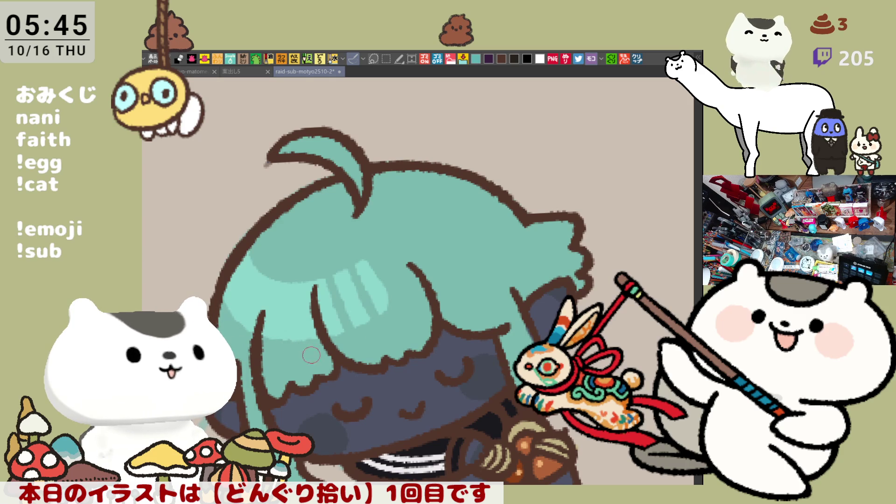
pyautogui.scroll(-3, 304, 350)
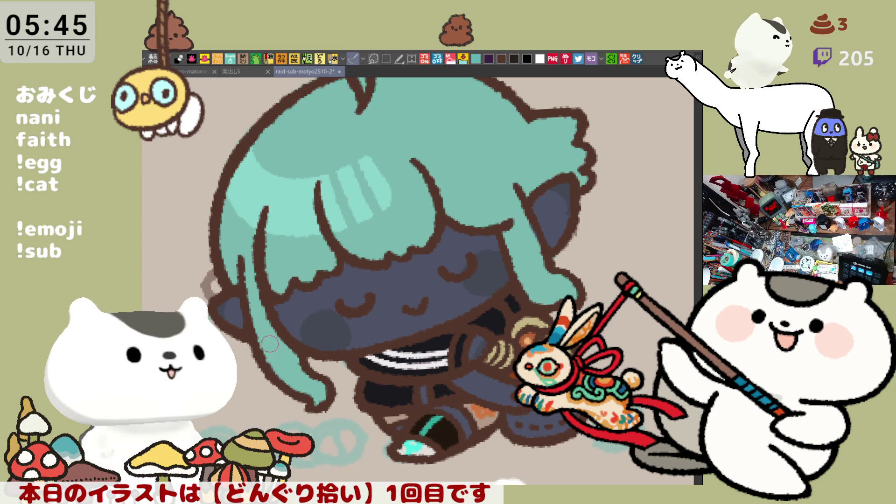
pyautogui.scroll(-3, 297, 366)
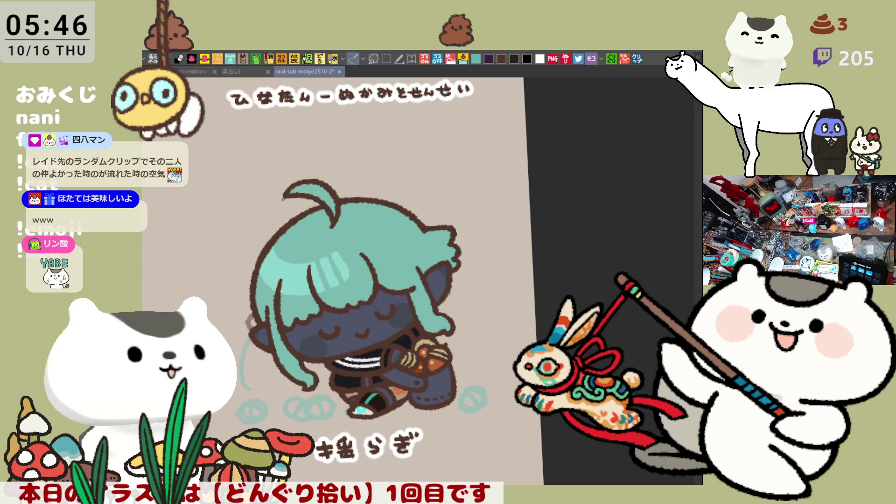
# Tilt the view slightly clockwise, save, and add a small touch-up stroke on the hair outline
pyautogui.scroll(1, 242, 221)
pyautogui.scroll(2, 236, 219)
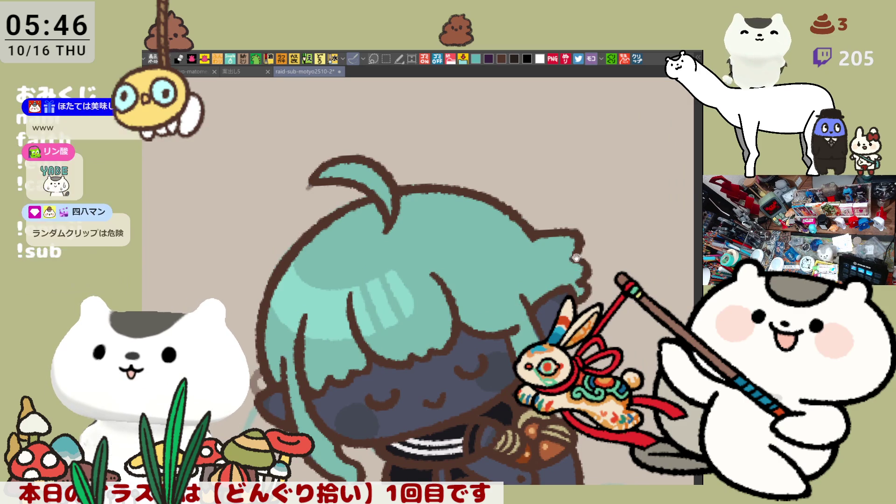
pyautogui.press('^')
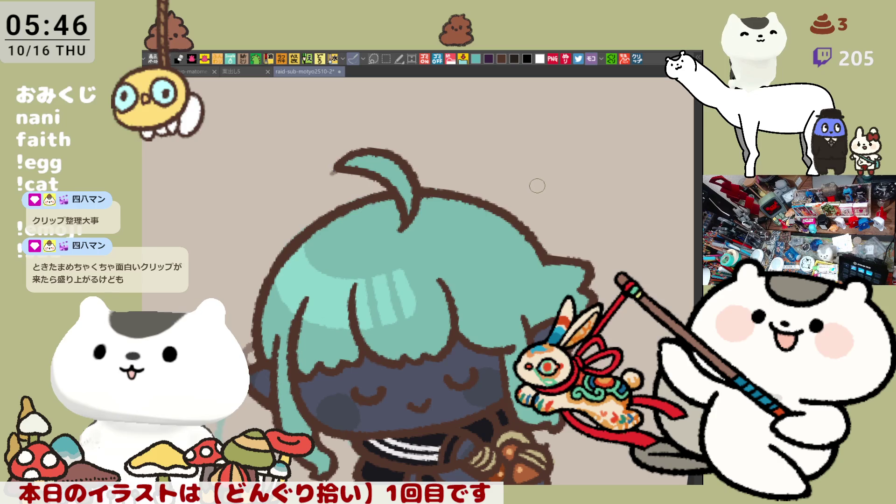
pyautogui.hotkey('ctrl', 's')
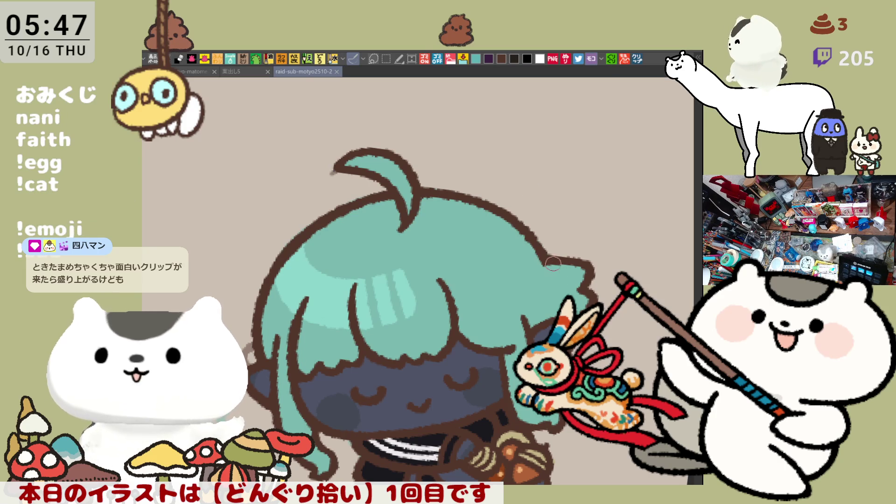
pyautogui.moveTo(538, 257); pyautogui.dragTo(549, 270)
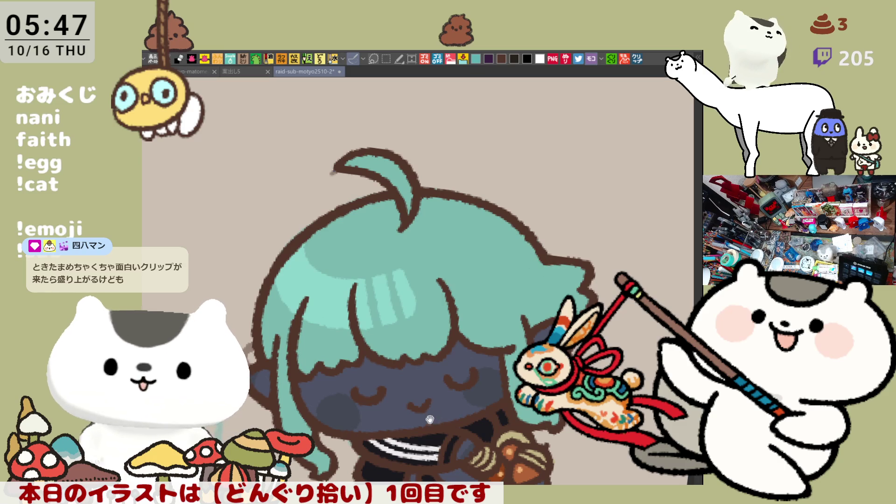
pyautogui.moveTo(432, 415); pyautogui.dragTo(476, 320)
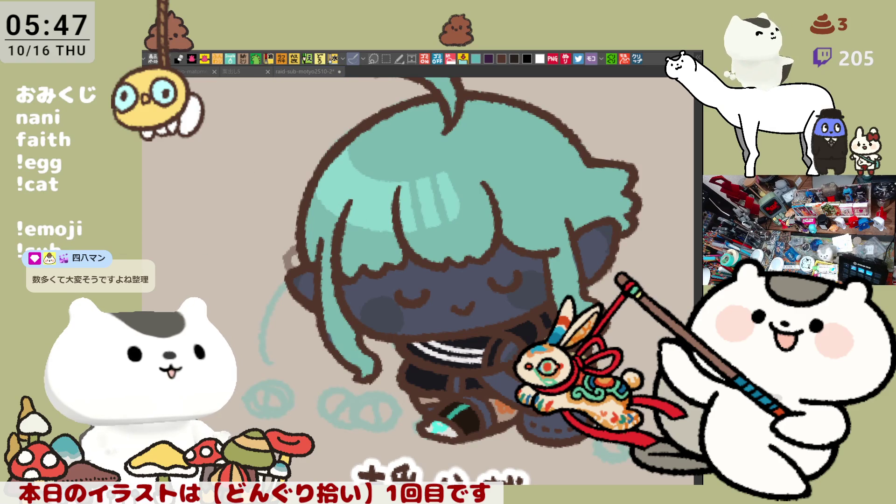
# Dab three light-teal highlights across the top of the hair
pyautogui.click(341, 183)
pyautogui.click(359, 188)
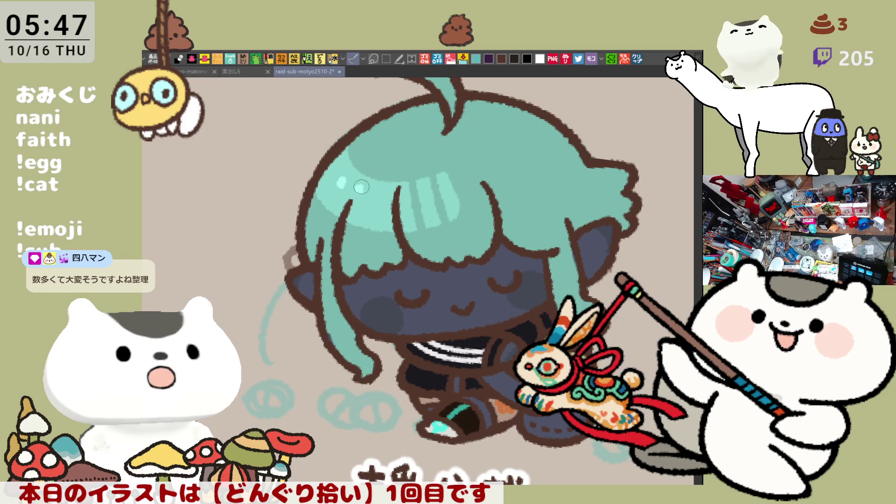
pyautogui.click(374, 190)
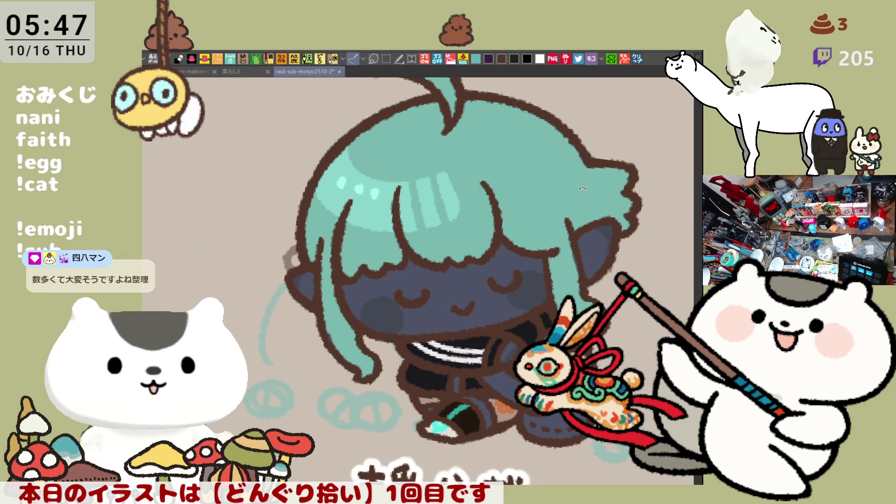
pyautogui.press('-')
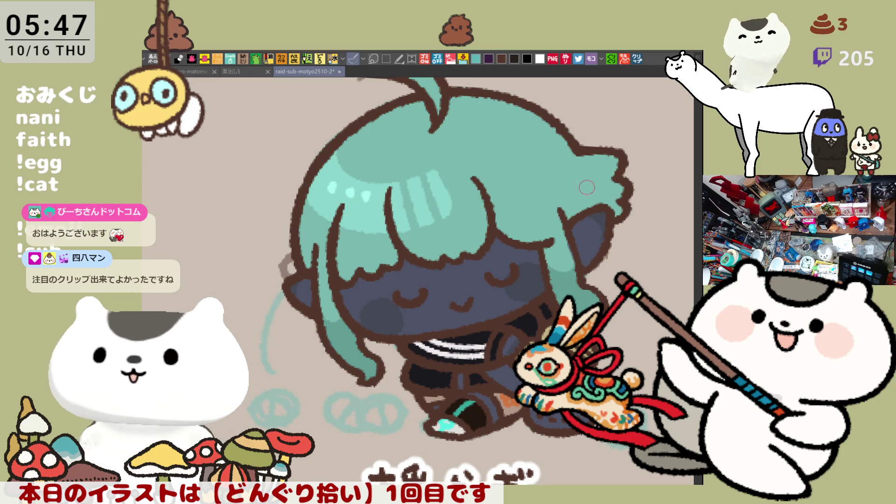
# Paint a fine dark teal line down the hair's right edge, redrawing the first zigzag attempt
pyautogui.moveTo(581, 148); pyautogui.dragTo(591, 205)
pyautogui.hotkey('ctrl', 'z')
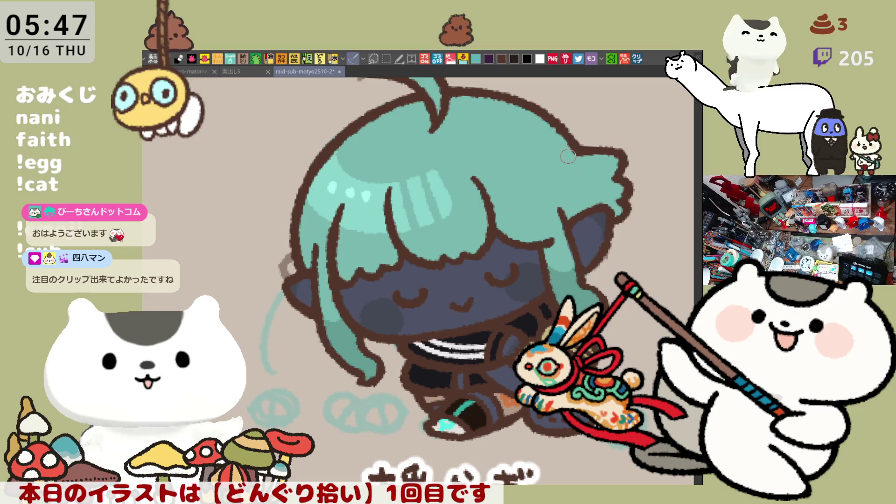
pyautogui.moveTo(578, 152)
pyautogui.mouseDown()
pyautogui.moveTo(591, 185)
pyautogui.moveTo(586, 212)
pyautogui.mouseUp()
pyautogui.scroll(-5, 595, 227)
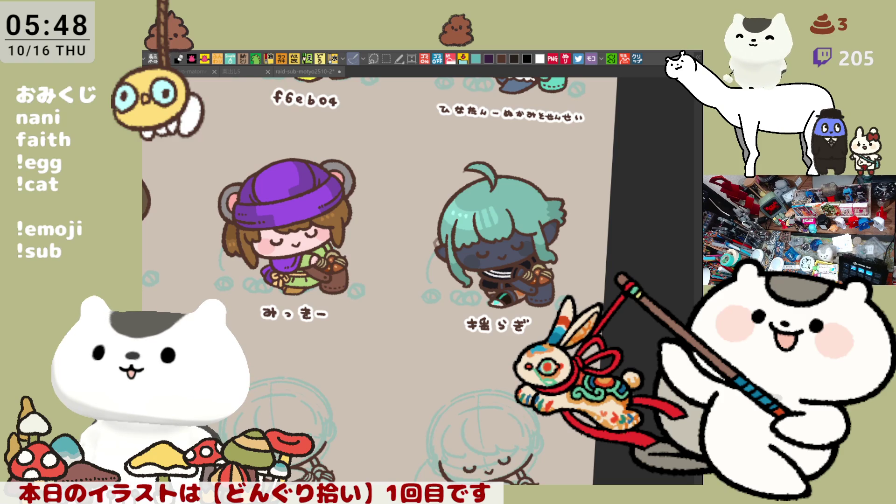
# Test pink and bright green fills on the teal-haired character's trousers, keeping the pink fill
pyautogui.click(532, 297)
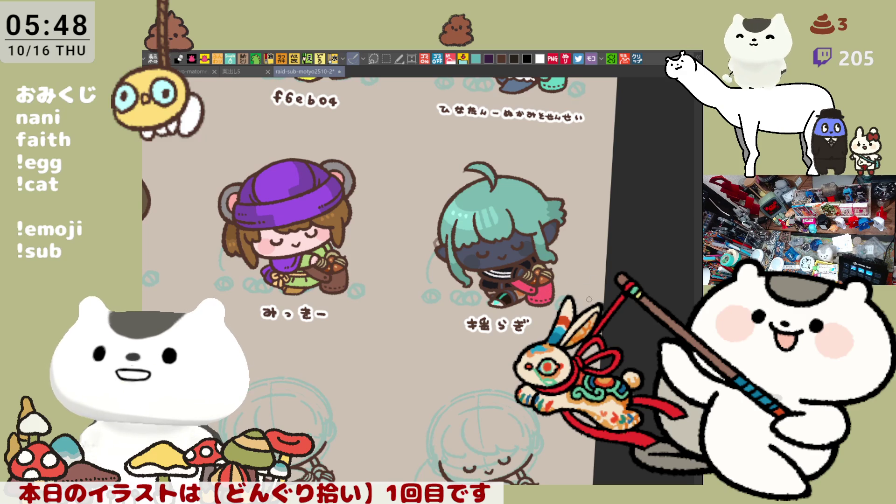
pyautogui.hotkey('ctrl', 'z')
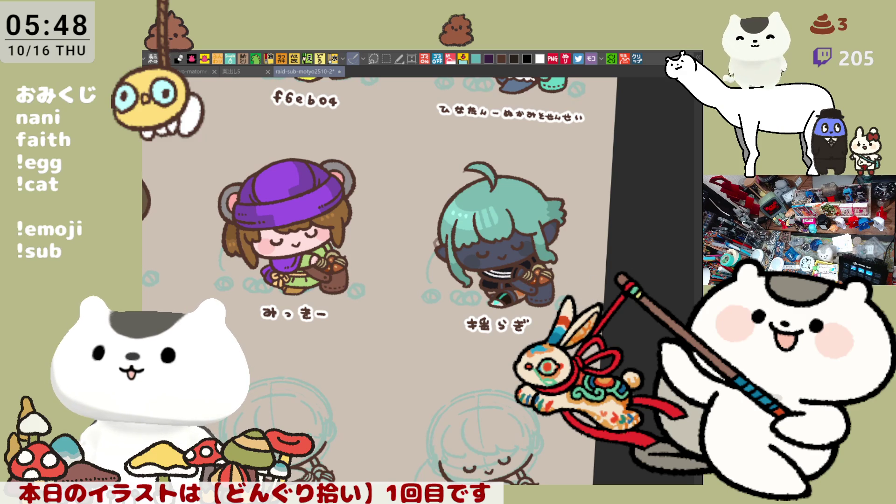
pyautogui.click(526, 282)
pyautogui.click(540, 294)
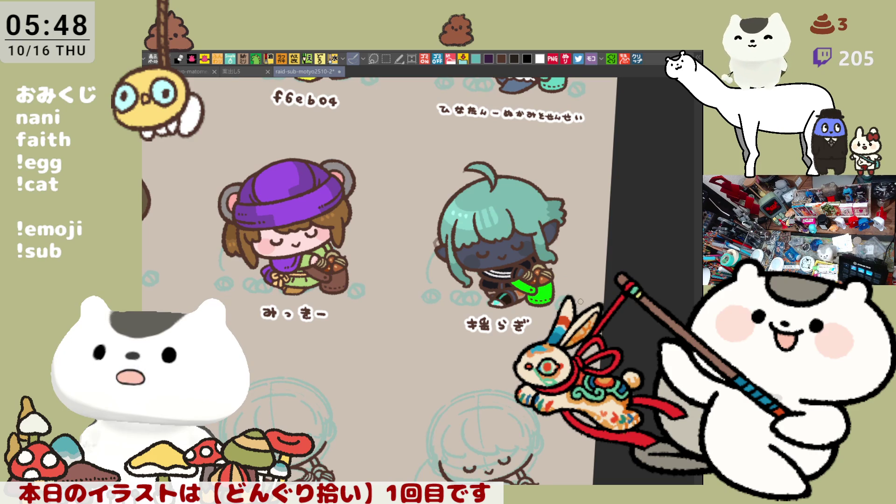
pyautogui.hotkey('ctrl', 'z')
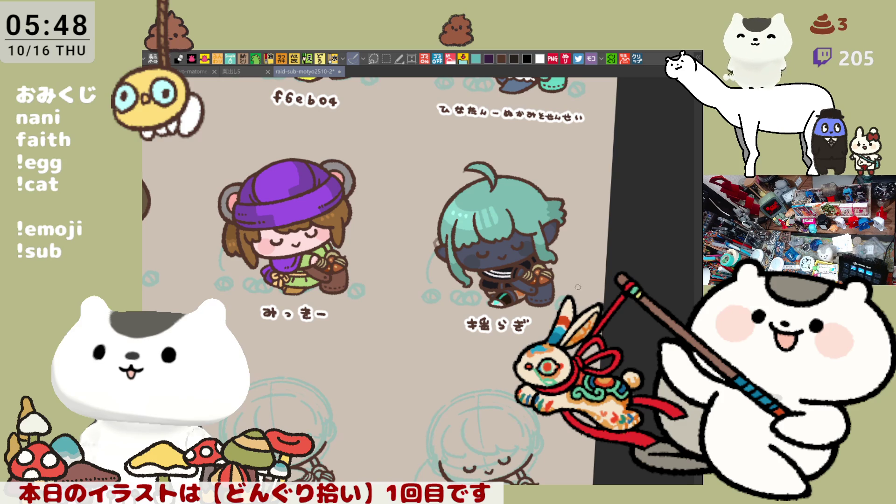
pyautogui.click(541, 295)
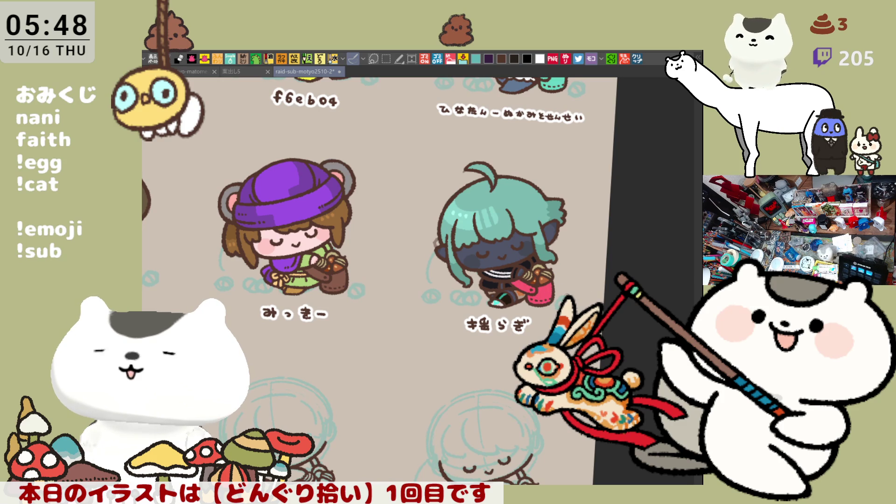
pyautogui.scroll(6, 555, 306)
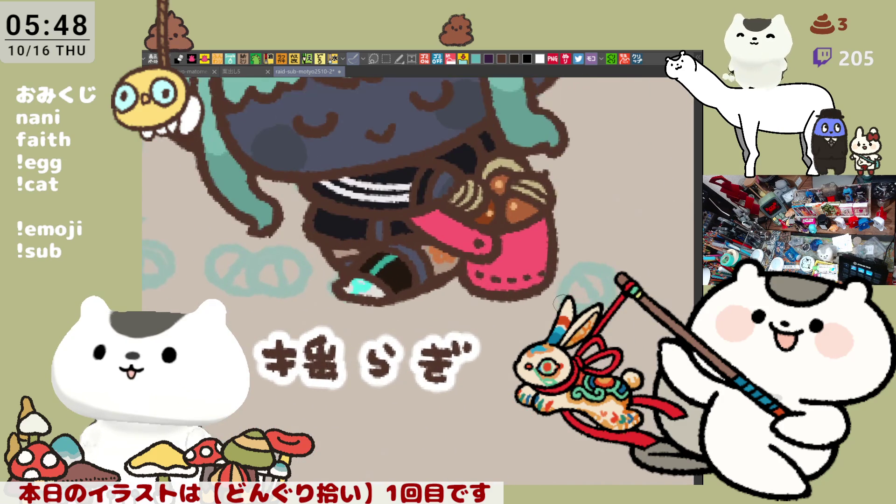
pyautogui.moveTo(561, 301); pyautogui.dragTo(594, 343)
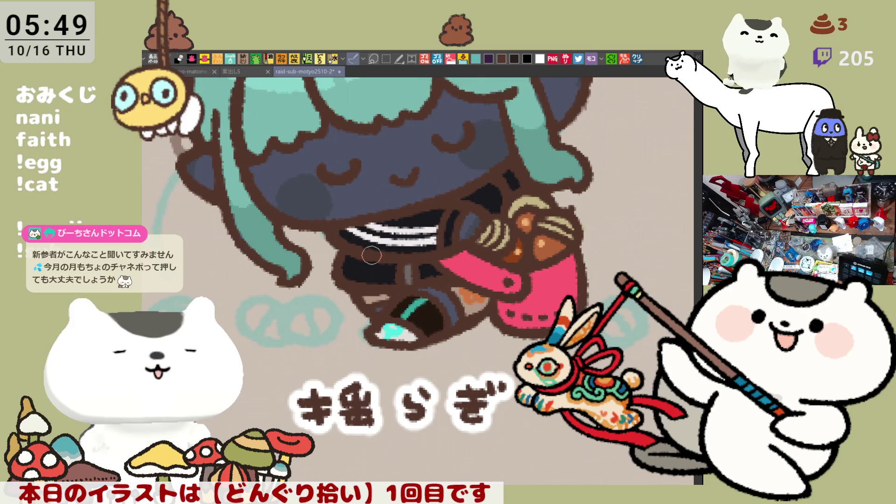
pyautogui.moveTo(371, 255); pyautogui.dragTo(393, 404)
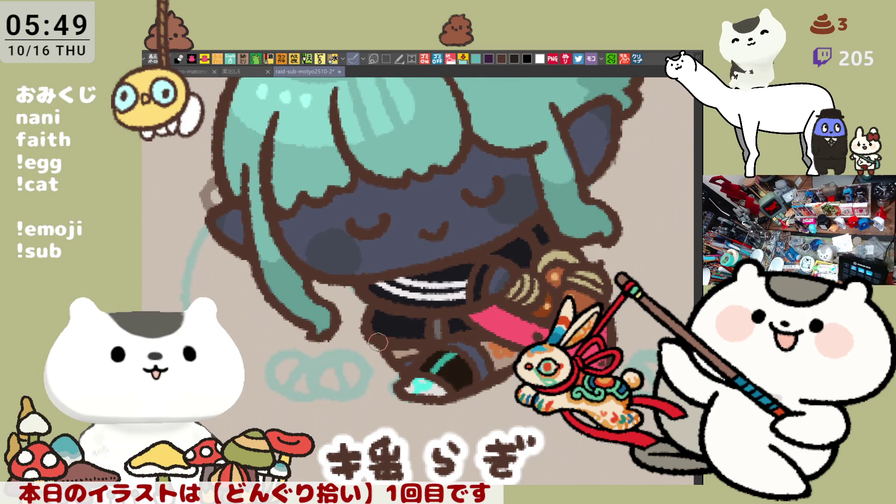
pyautogui.moveTo(521, 270); pyautogui.dragTo(466, 321)
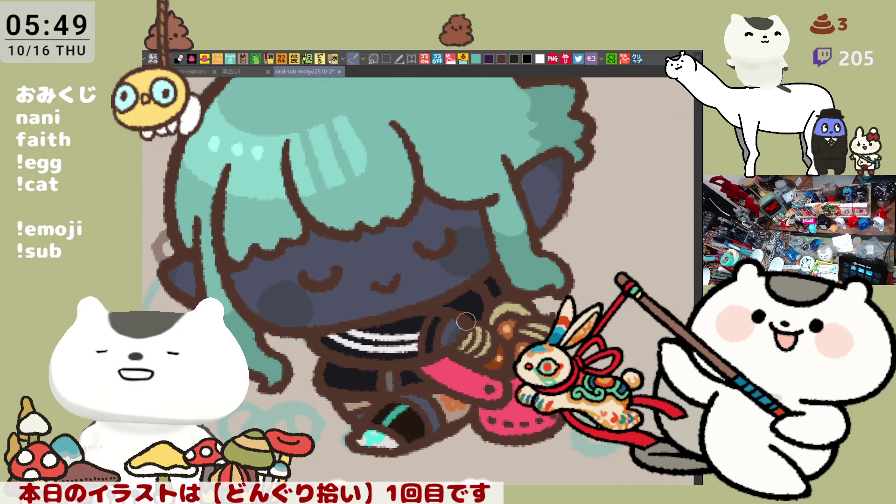
pyautogui.scroll(-5, 466, 321)
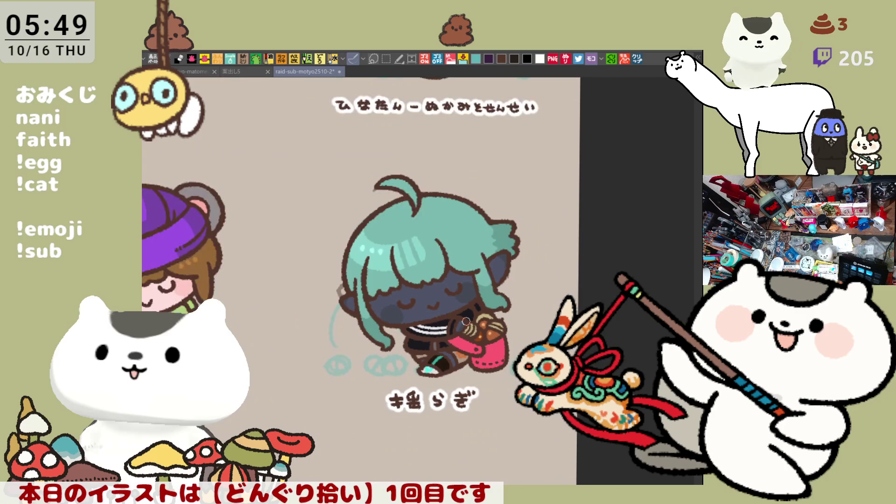
# Frame the purple mouse-ear hat, then repaint brown over the purple strip on the hair's right edge
pyautogui.scroll(-4, 466, 321)
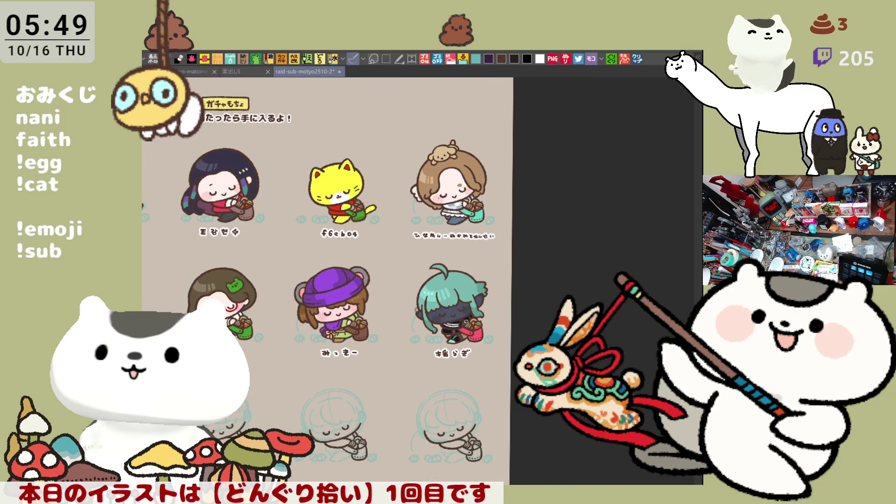
pyautogui.scroll(8, 346, 342)
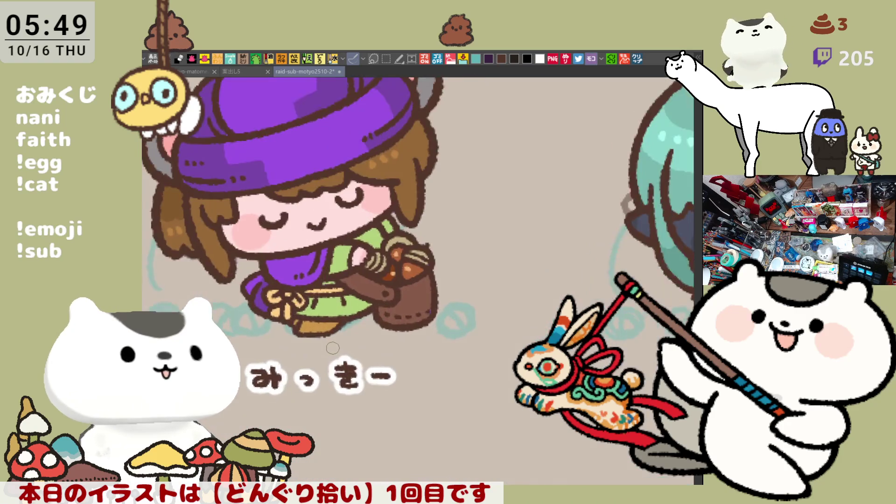
pyautogui.moveTo(332, 348); pyautogui.dragTo(365, 475)
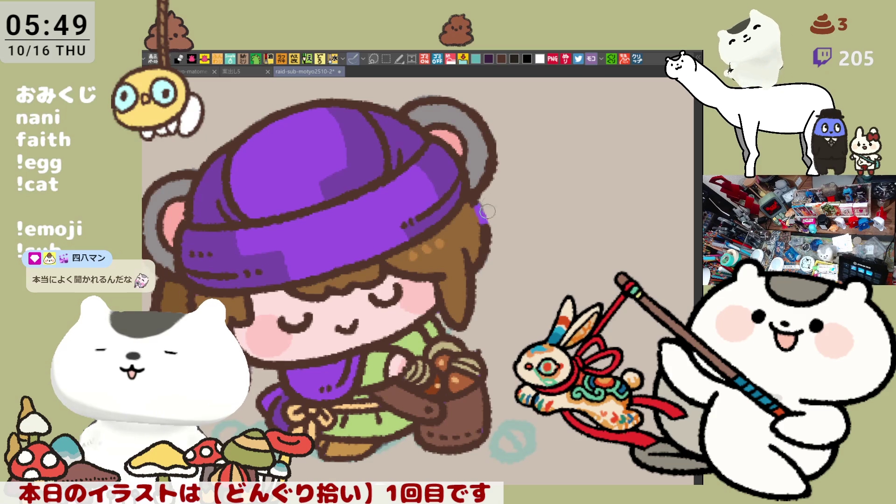
pyautogui.moveTo(478, 200)
pyautogui.mouseDown()
pyautogui.moveTo(489, 225)
pyautogui.moveTo(481, 268)
pyautogui.mouseUp()
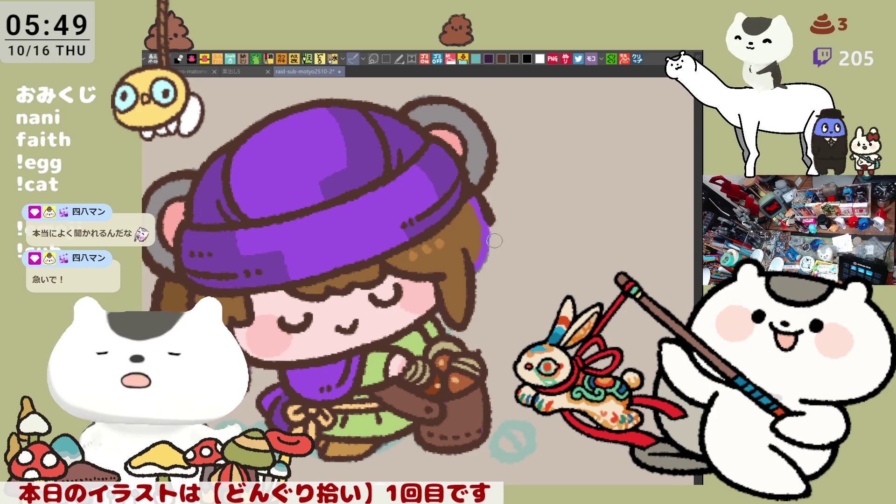
pyautogui.moveTo(489, 229); pyautogui.dragTo(473, 292)
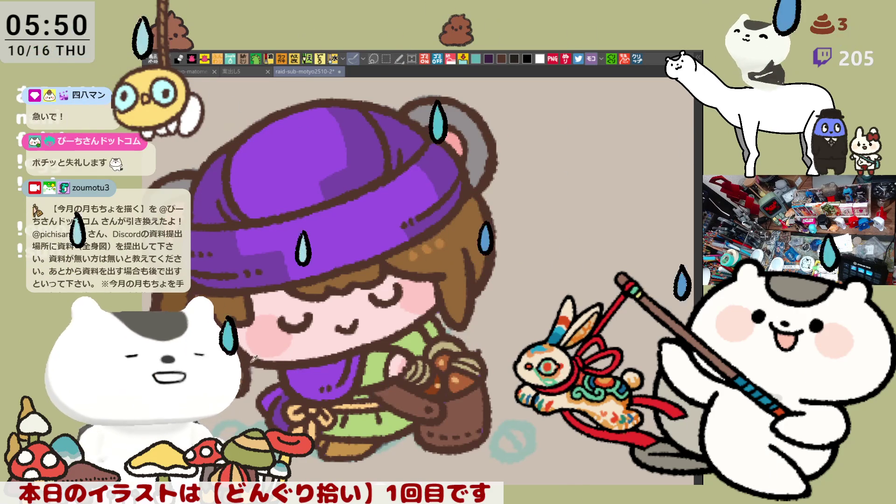
# Save the sticker sheet and touch up the edge of the purple-hat girl's brown hair
pyautogui.hotkey('ctrl', 's')
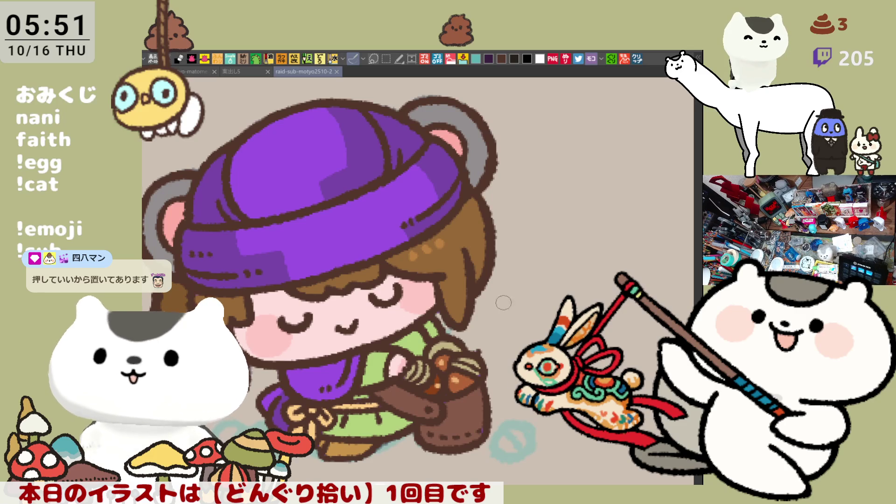
pyautogui.scroll(-3, 499, 297)
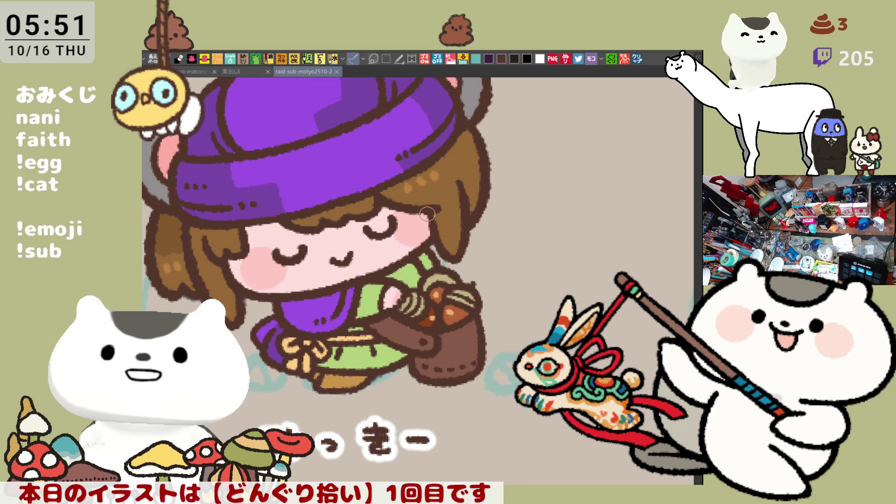
pyautogui.moveTo(422, 209); pyautogui.dragTo(427, 219)
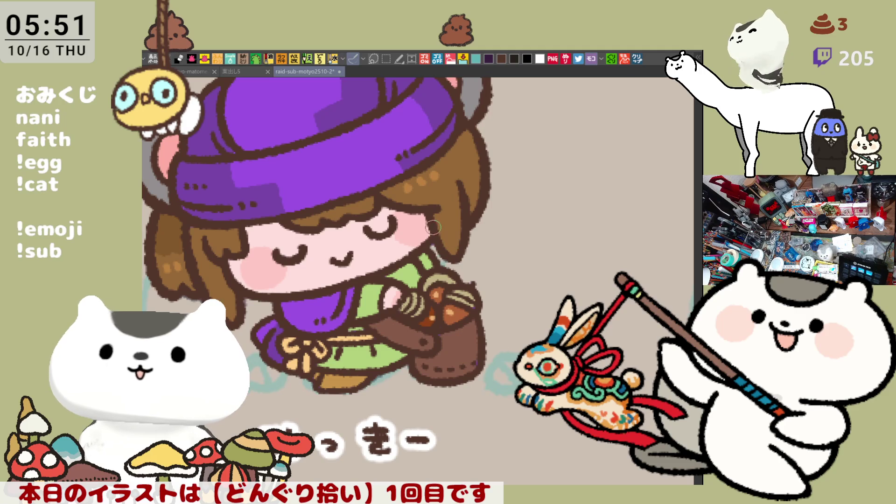
pyautogui.scroll(-6, 429, 247)
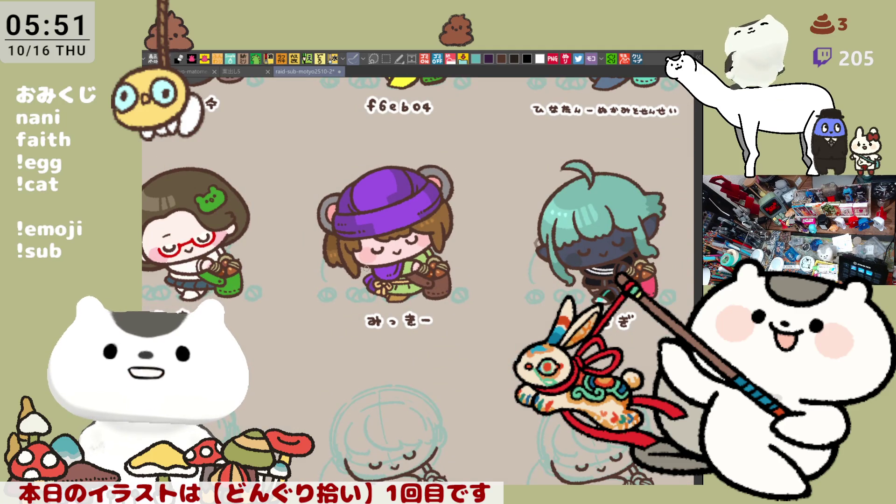
pyautogui.moveTo(372, 278); pyautogui.dragTo(412, 277)
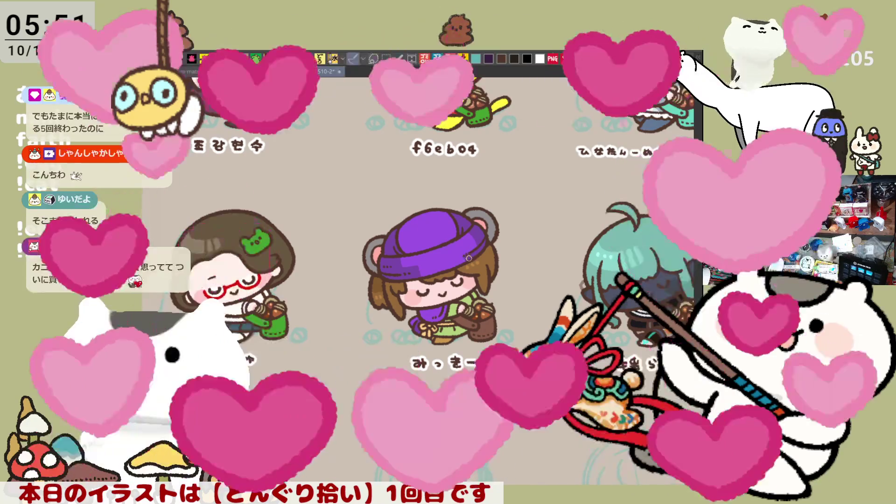
# Redraw the dark purple shading curve across the hat's crown, placing it lower after several retries
pyautogui.scroll(3, 448, 264)
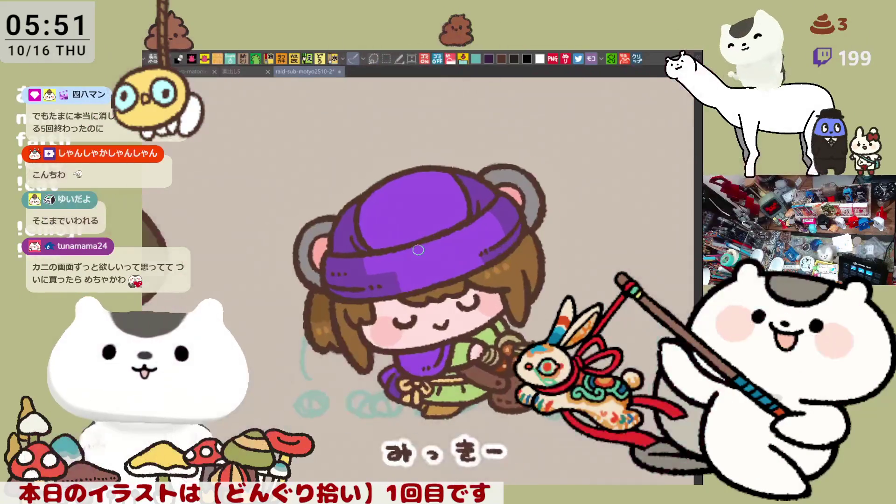
pyautogui.scroll(1, 418, 250)
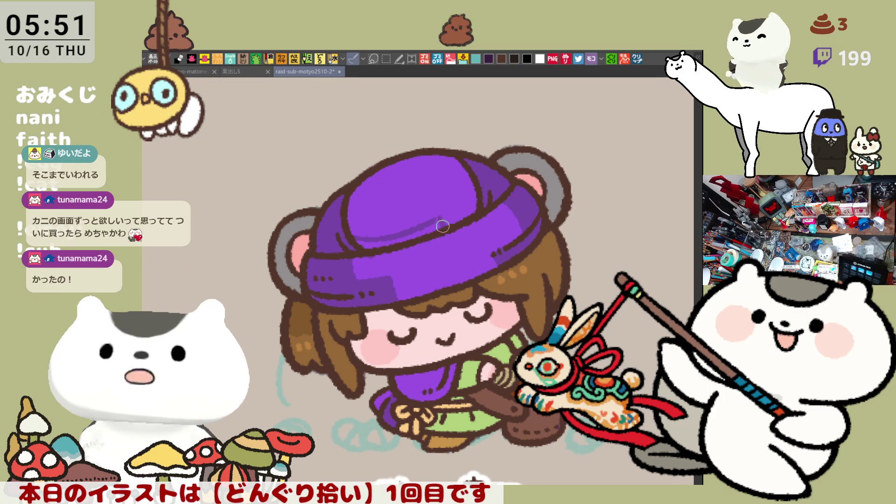
pyautogui.hotkey('ctrl', 'z')
pyautogui.moveTo(365, 228); pyautogui.dragTo(445, 213)
pyautogui.hotkey('ctrl', 'z')
pyautogui.moveTo(368, 229); pyautogui.dragTo(450, 210)
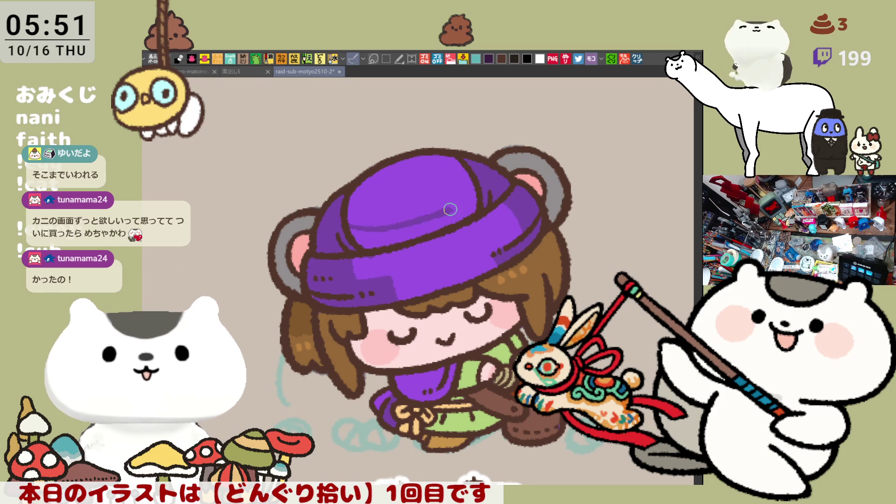
pyautogui.hotkey('ctrl', 'z')
pyautogui.moveTo(355, 247); pyautogui.dragTo(436, 238)
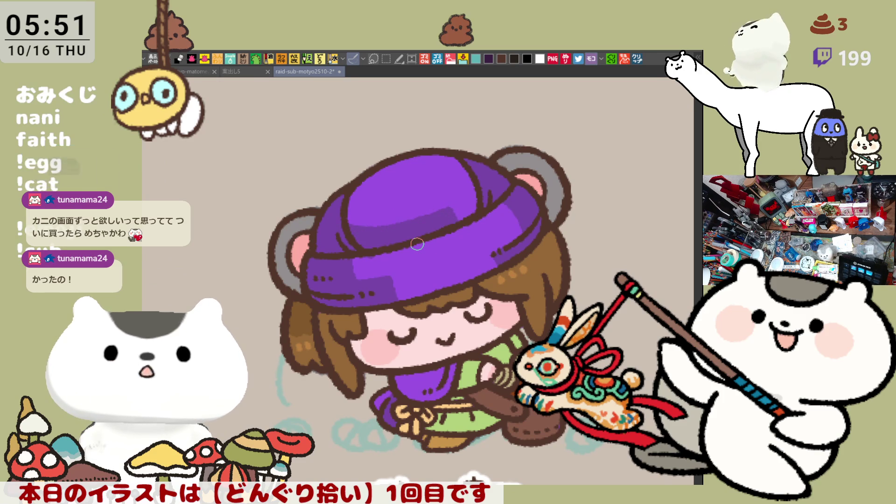